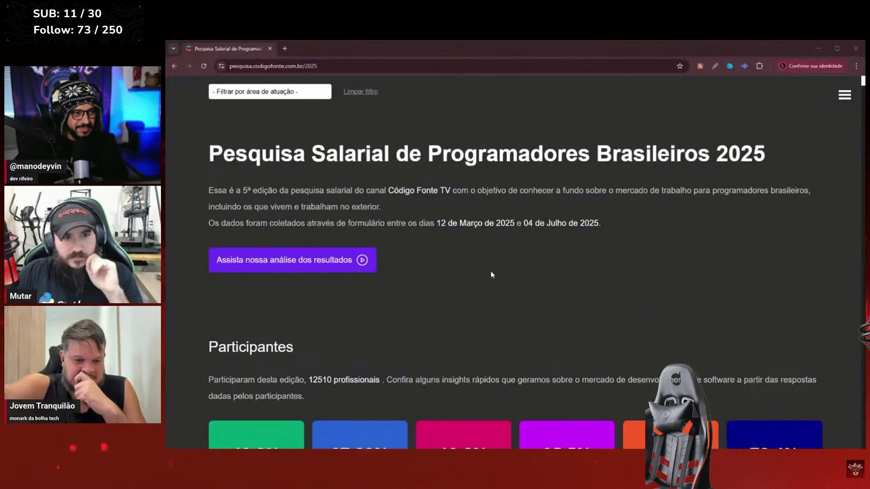
# Look over the 2025 Participantes stats (12510 participants), then show the survey's section menu.
pyautogui.scroll(-4, 544, 254)
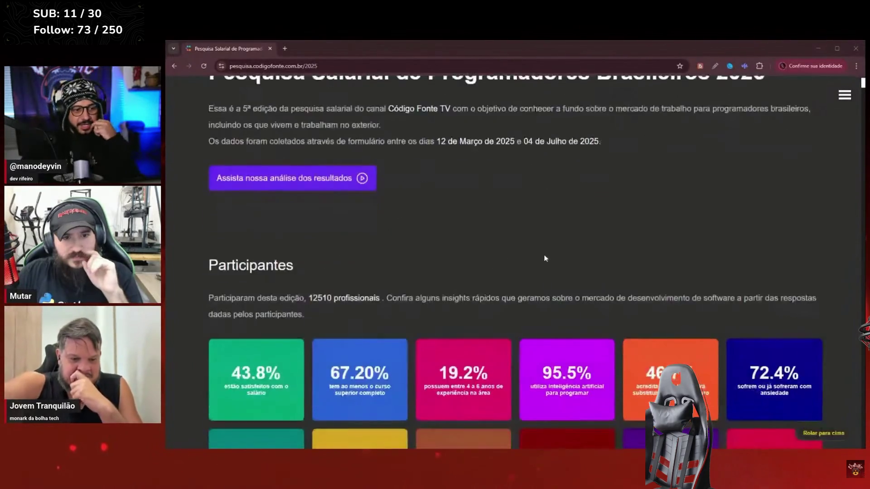
pyautogui.scroll(4, 547, 218)
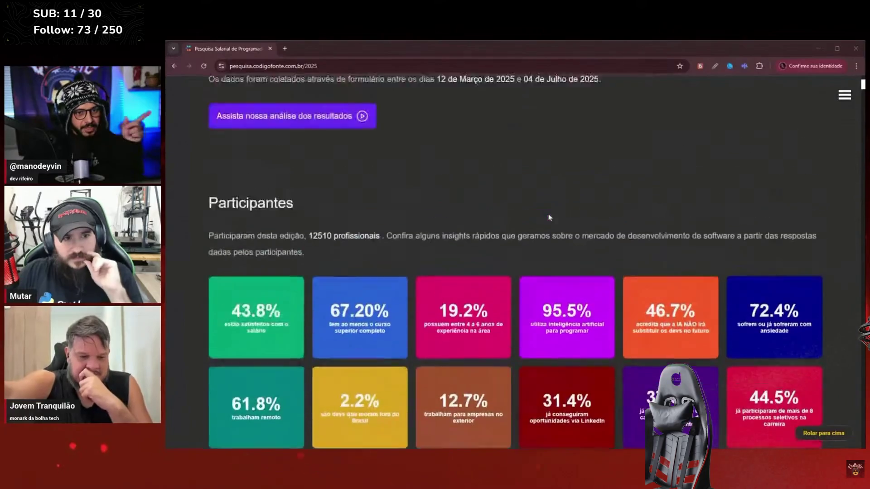
pyautogui.scroll(-2, 547, 219)
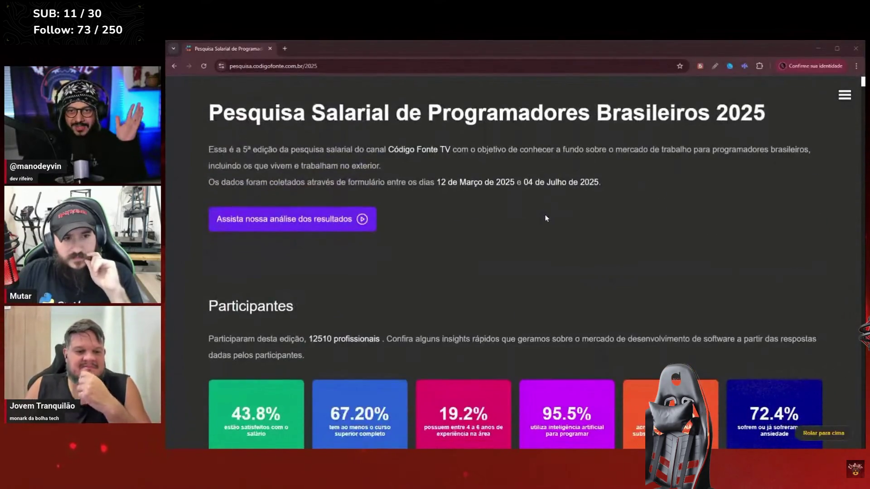
pyautogui.scroll(-3, 590, 189)
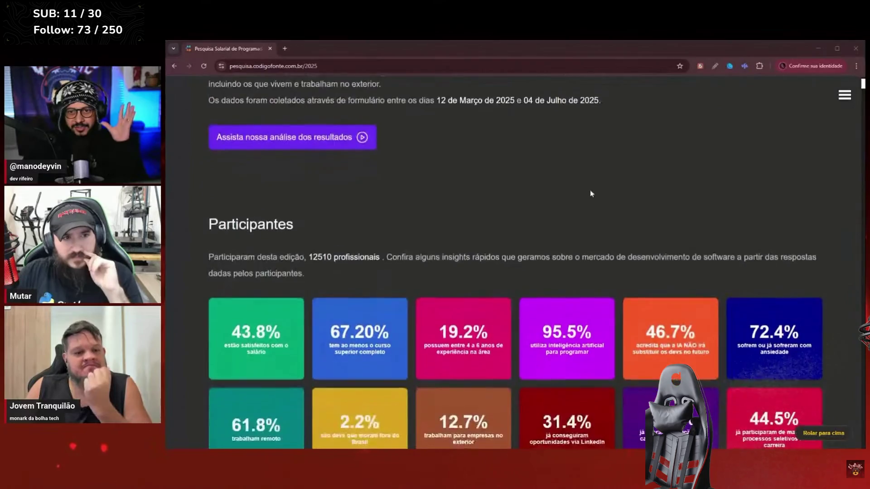
pyautogui.scroll(5, 587, 170)
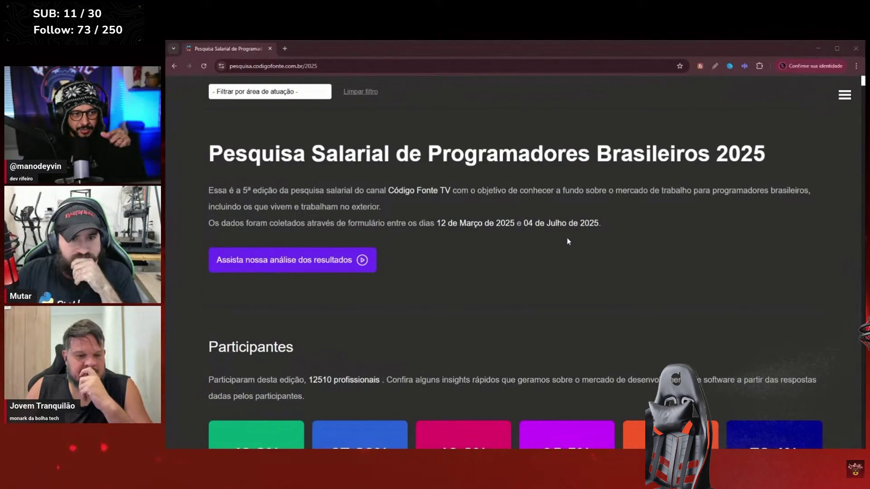
pyautogui.scroll(-1, 567, 237)
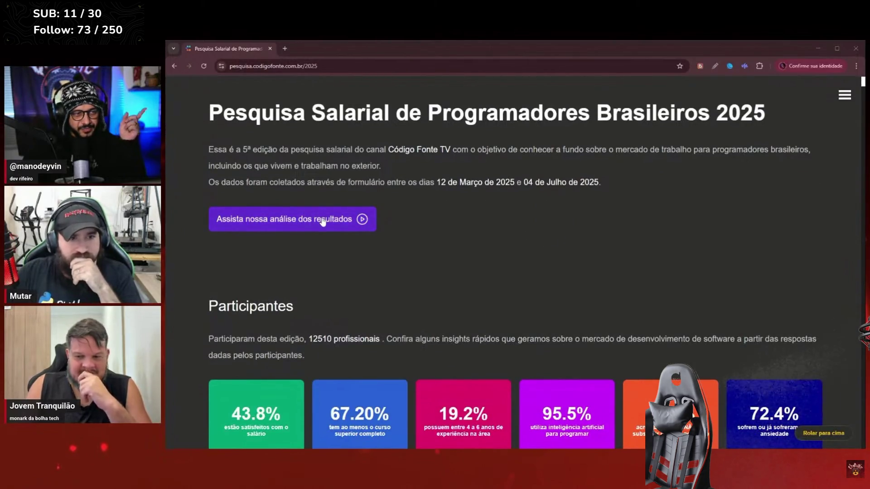
pyautogui.scroll(-2, 440, 233)
pyautogui.scroll(3, 353, 225)
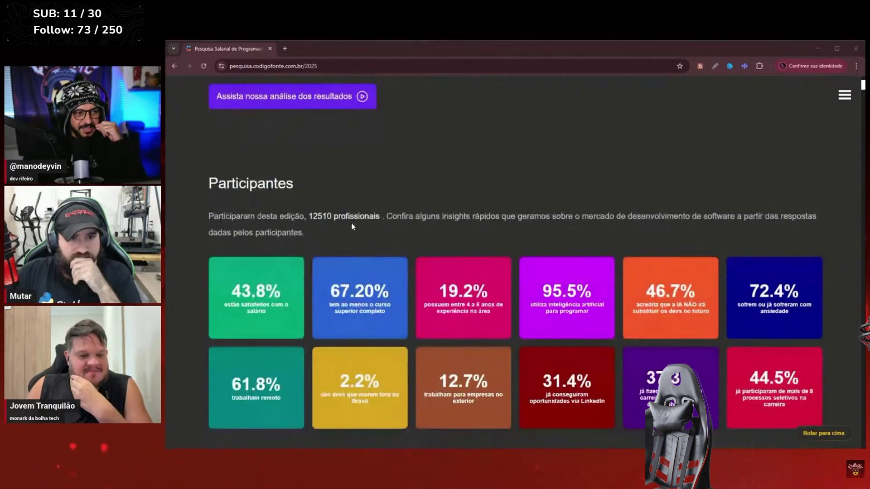
pyautogui.click(845, 96)
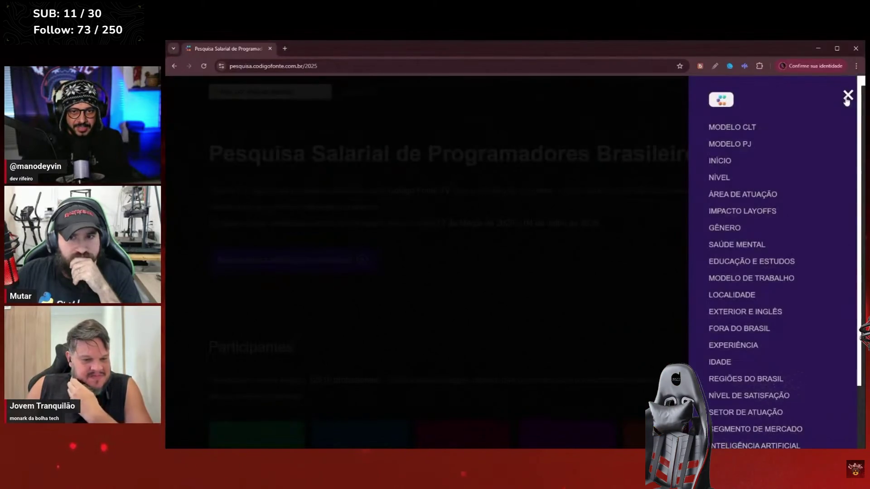
# Close the section menu, load the 2024 survey URL in a new tab, then return to 2025.
pyautogui.click(847, 94)
pyautogui.hotkey('ctrl', 'a')
pyautogui.hotkey('ctrl', 'c')
pyautogui.hotkey('ctrl', 't')
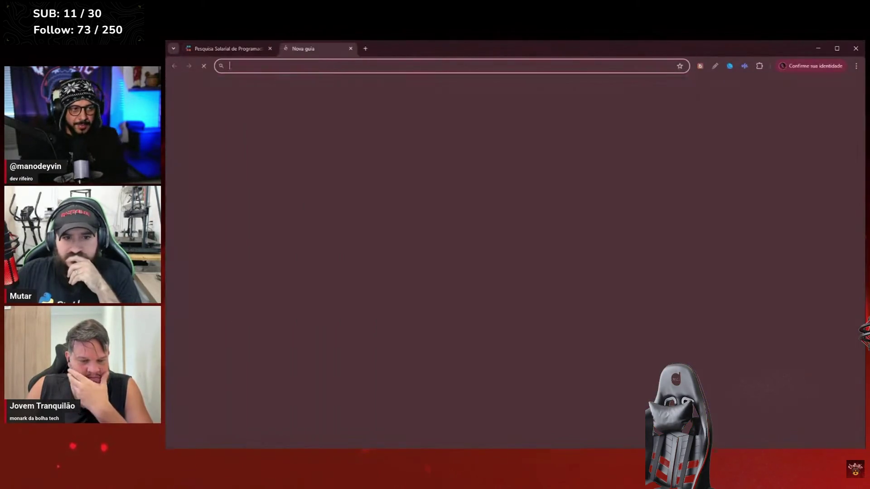
pyautogui.hotkey('ctrl', 'v')
pyautogui.press('BackSpace')
pyautogui.write('4')
pyautogui.press('Return')
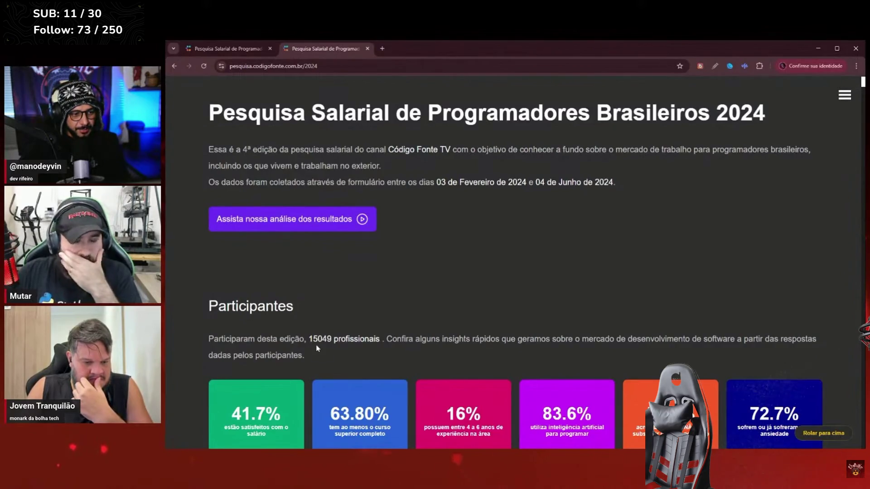
pyautogui.click(253, 47)
pyautogui.scroll(-1, 390, 300)
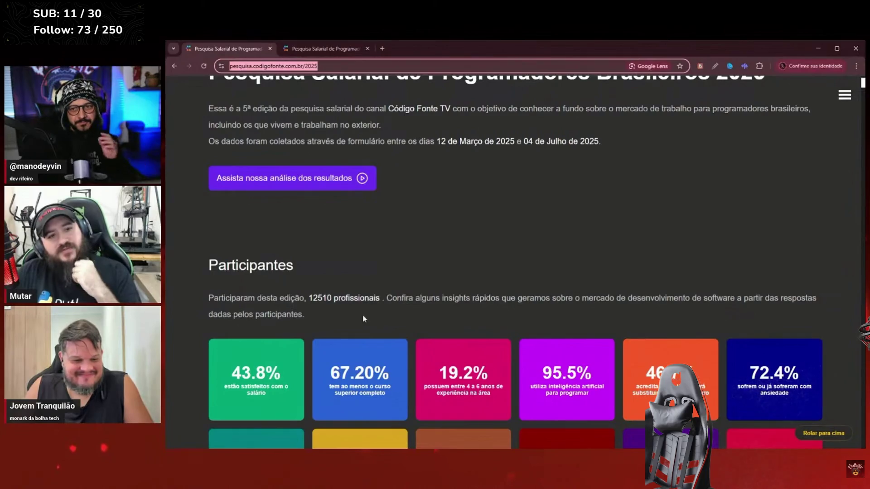
# Zoom in on the 2025 page, scroll to the Participantes cards, then switch to the 2024 tab.
pyautogui.click(412, 319)
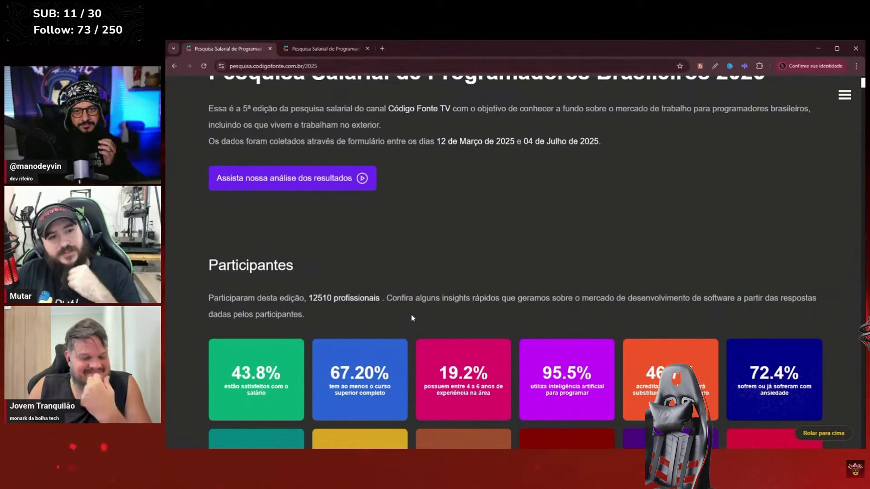
pyautogui.hotkey('ctrl', '+')
pyautogui.hotkey('ctrl', '+')
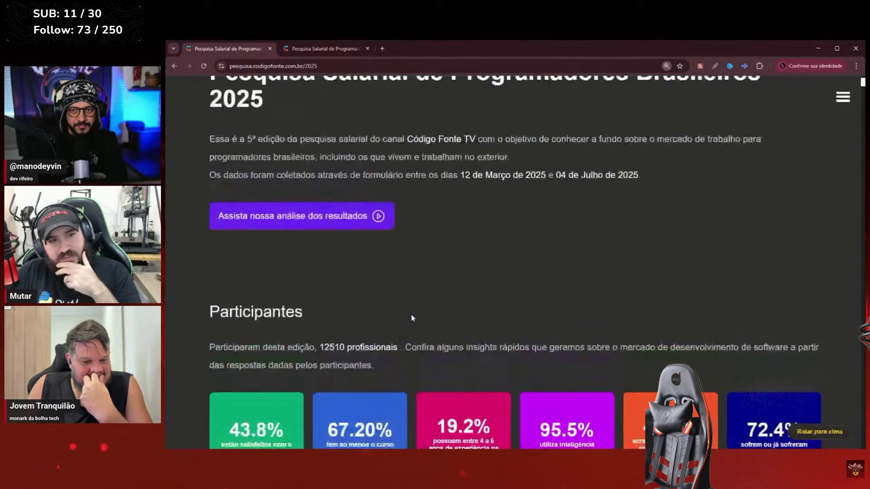
pyautogui.scroll(-3, 415, 312)
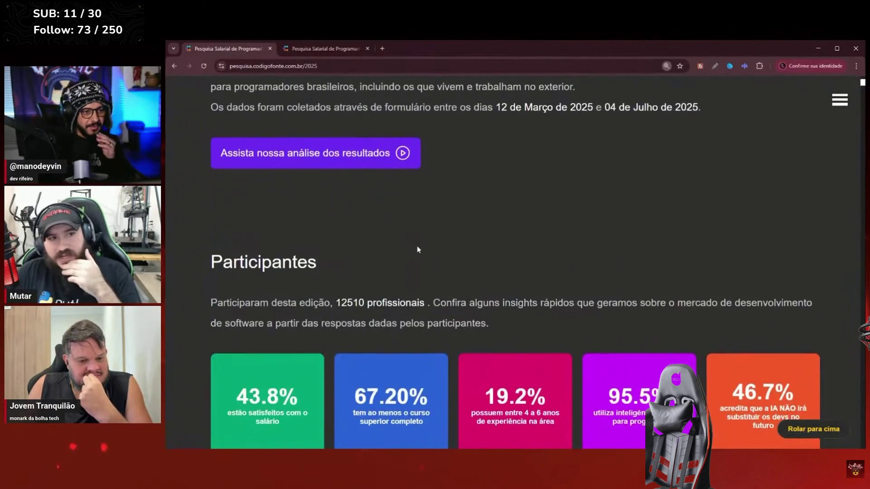
pyautogui.scroll(-1, 417, 246)
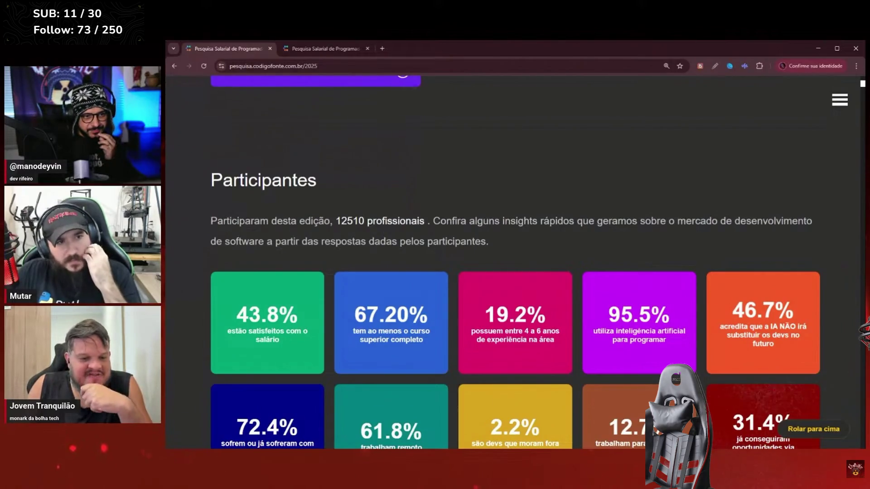
pyautogui.click(340, 48)
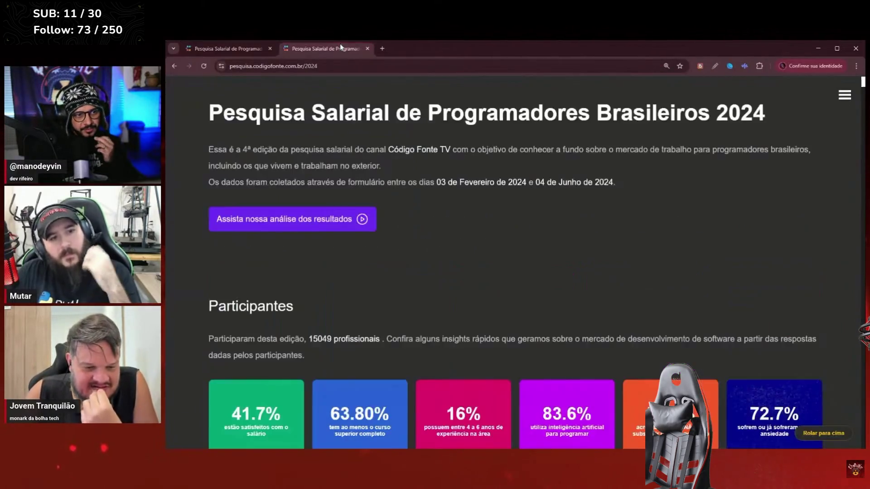
# Scroll to the 2024 Participantes stats, then switch back to the 2025 tab.
pyautogui.scroll(-2, 444, 272)
pyautogui.scroll(-3, 412, 270)
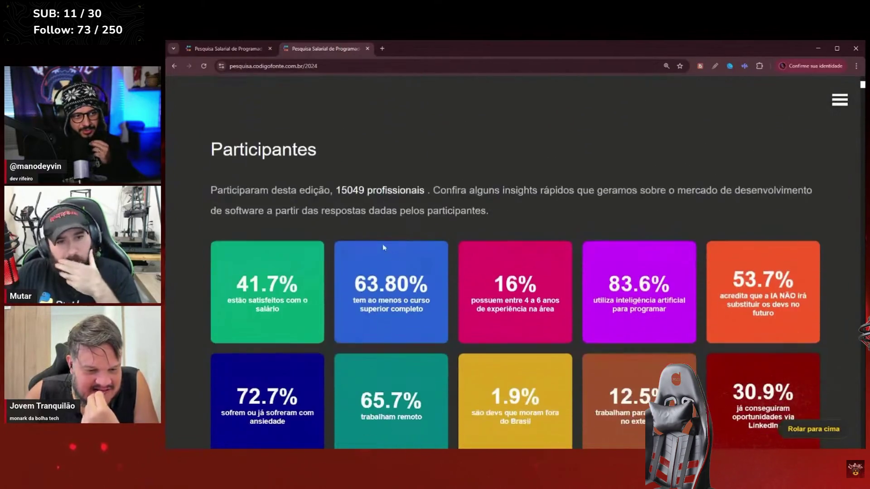
pyautogui.hotkey('ctrl', 'shift', 'Tab')
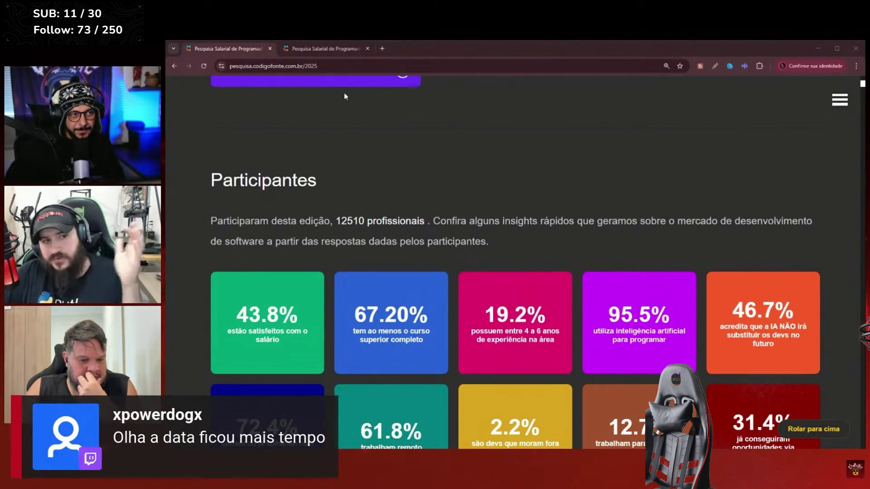
# Compare both surveys' collection dates at the top, ending on 2025's 12 March–4 July 2025 period.
pyautogui.scroll(5, 470, 178)
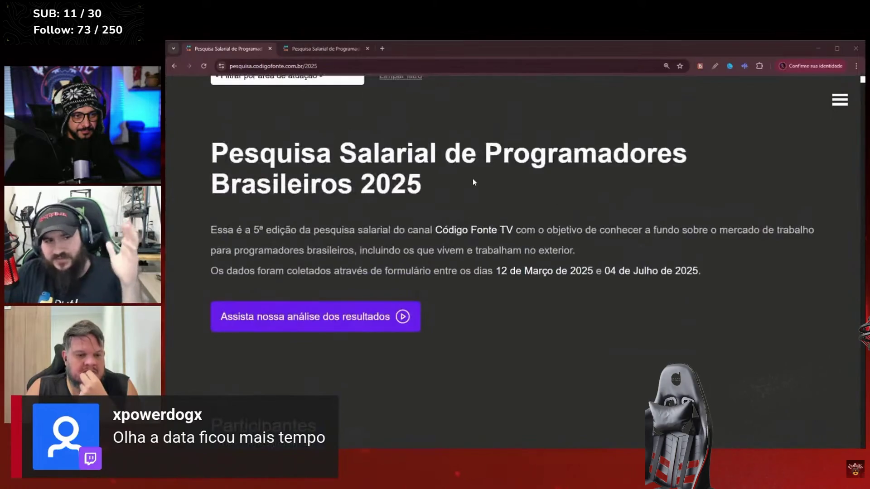
pyautogui.click(343, 49)
pyautogui.scroll(5, 473, 191)
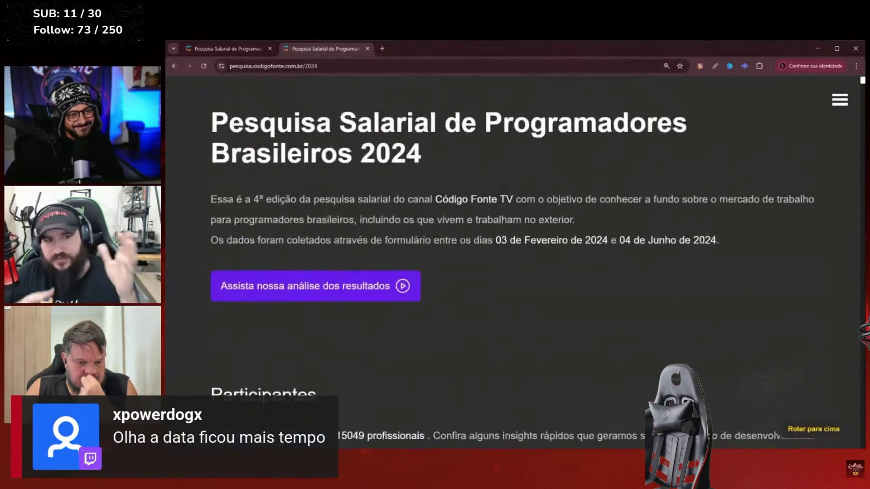
pyautogui.click(235, 49)
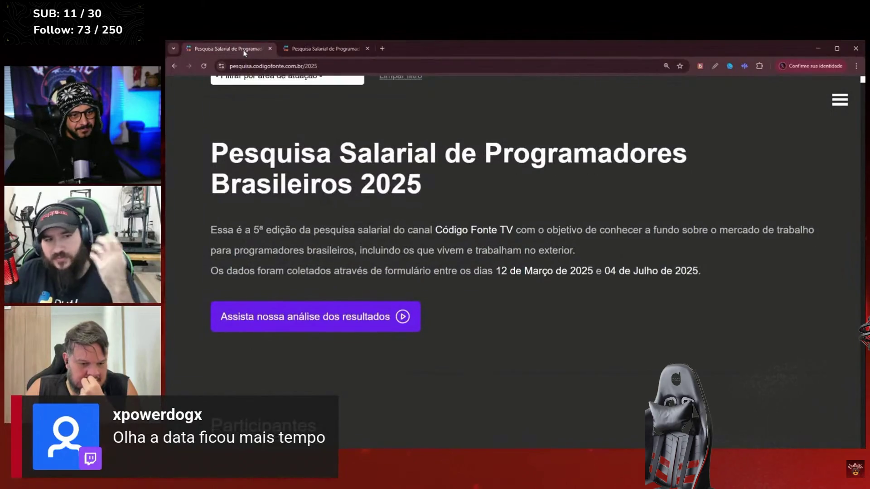
pyautogui.click(321, 56)
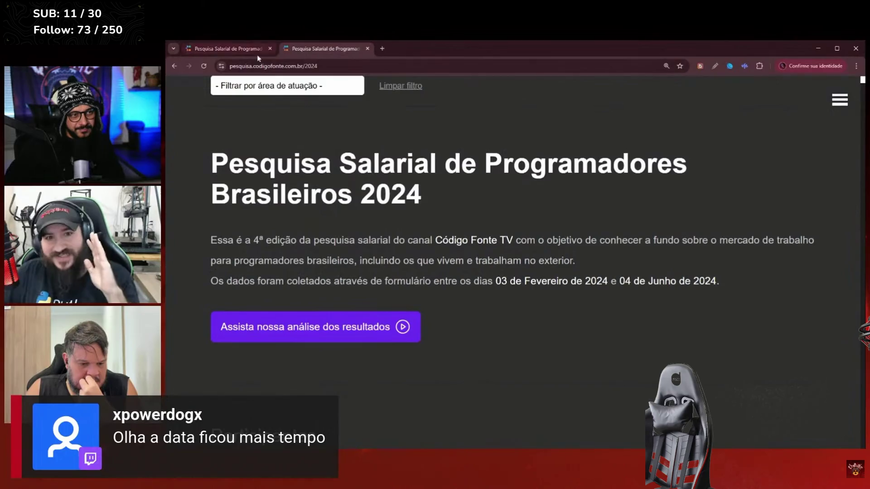
pyautogui.click(240, 51)
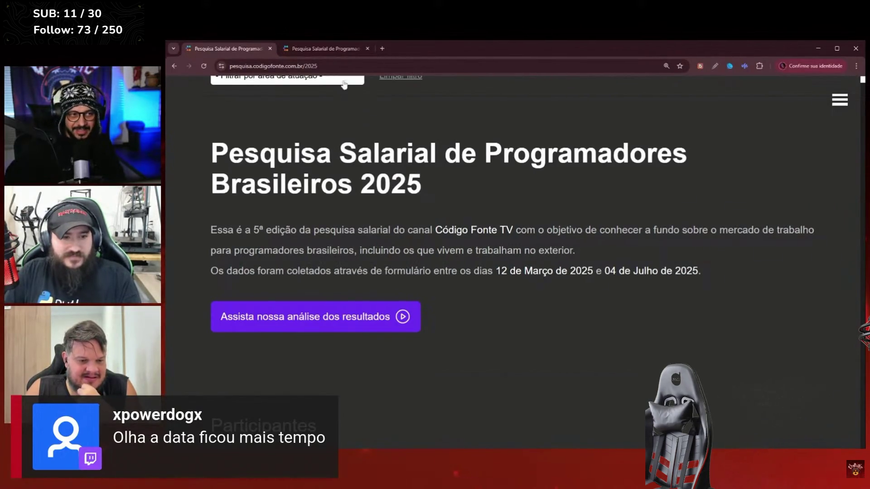
pyautogui.click(339, 49)
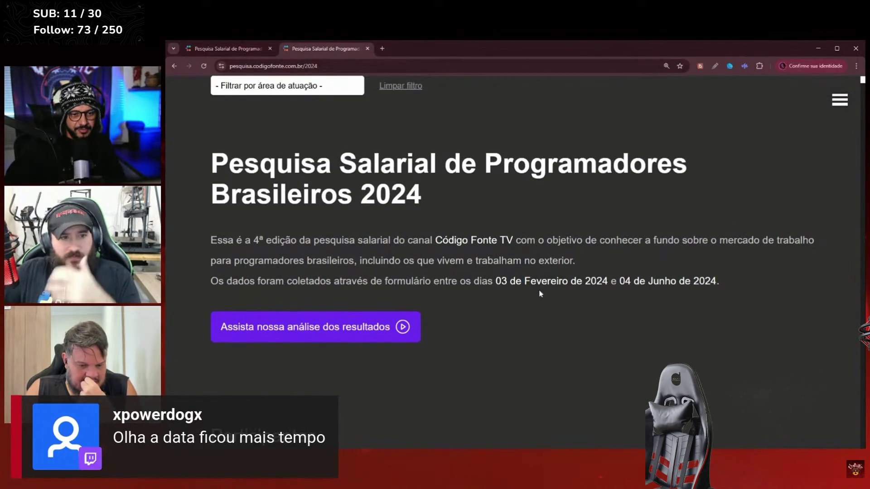
pyautogui.click(246, 54)
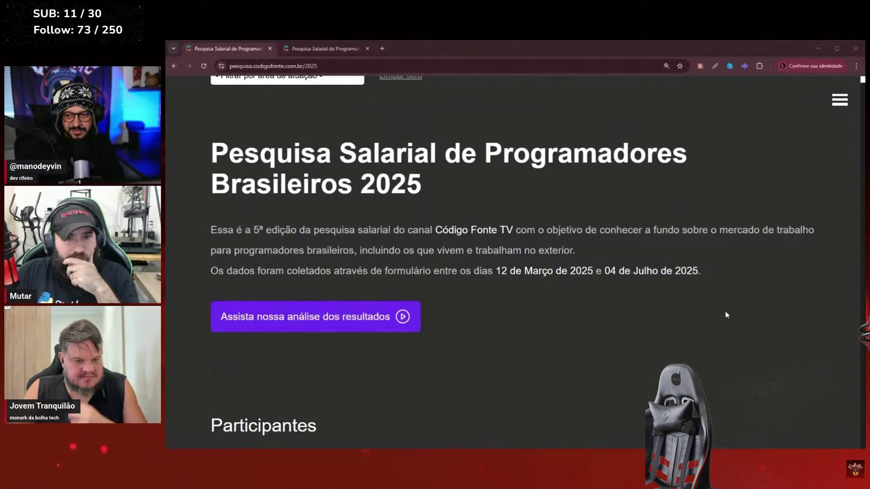
# Scroll down the 2025 page past the stat cards to the 'Média salarial por nível' heading.
pyautogui.scroll(-3, 725, 313)
pyautogui.scroll(-5, 737, 300)
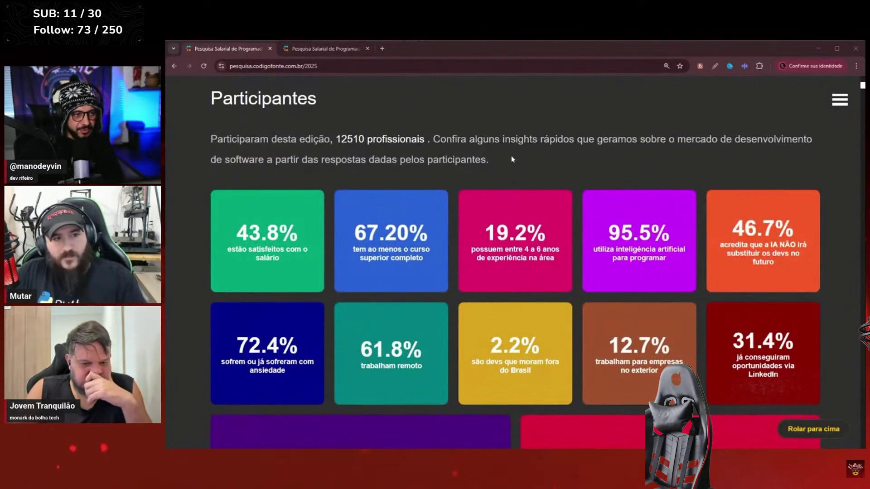
pyautogui.scroll(-1, 324, 169)
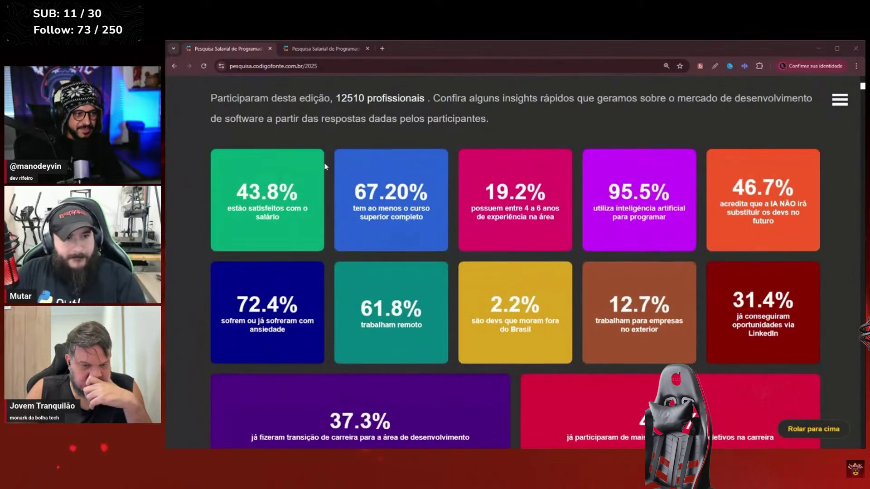
pyautogui.scroll(-1, 324, 169)
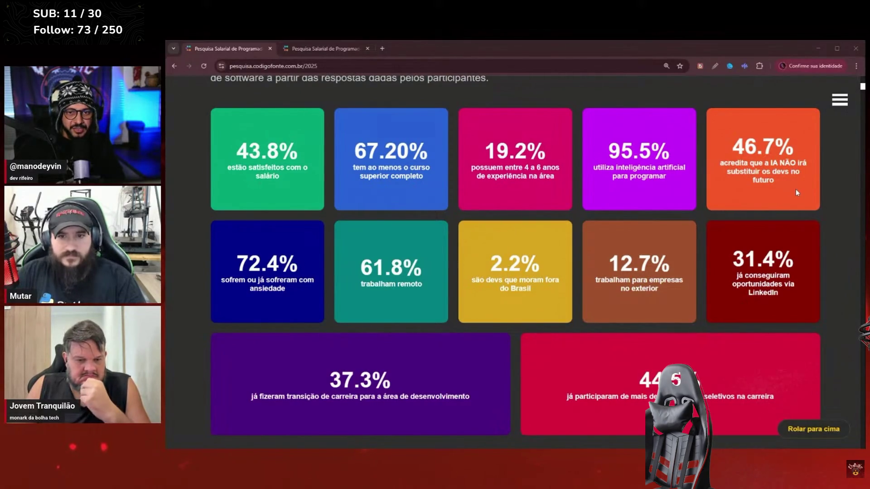
pyautogui.scroll(-1, 516, 256)
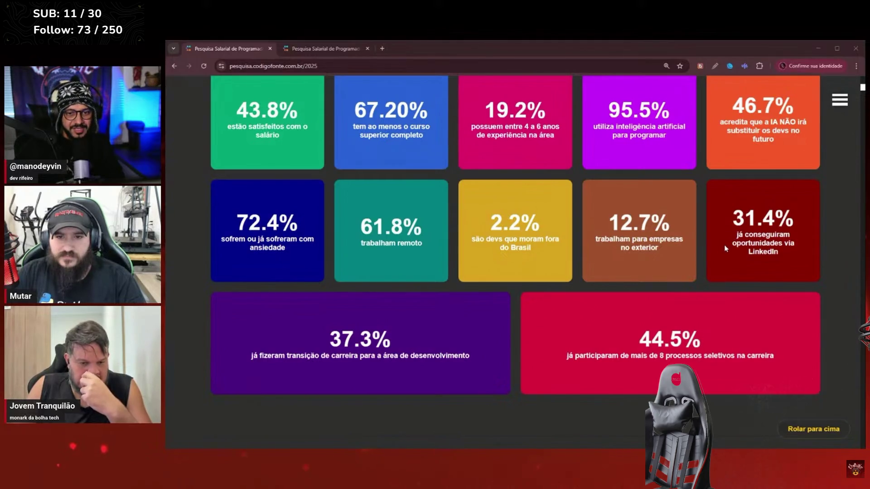
pyautogui.scroll(-3, 724, 246)
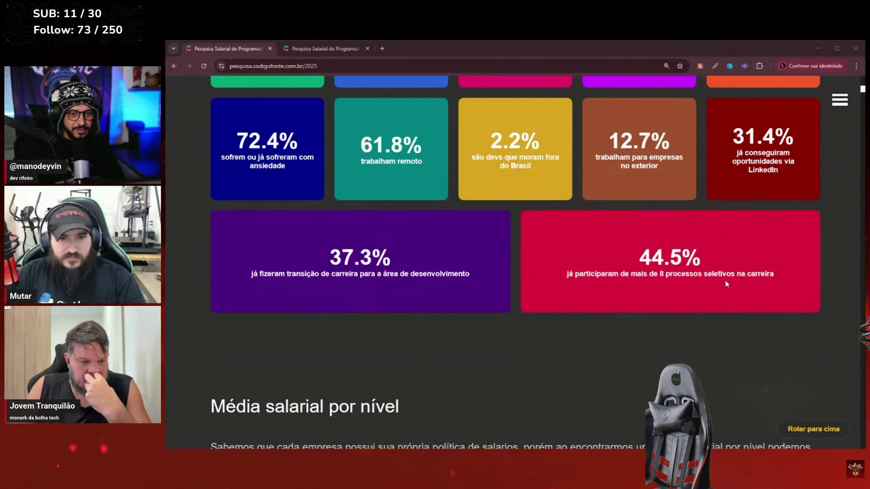
pyautogui.scroll(-7, 771, 286)
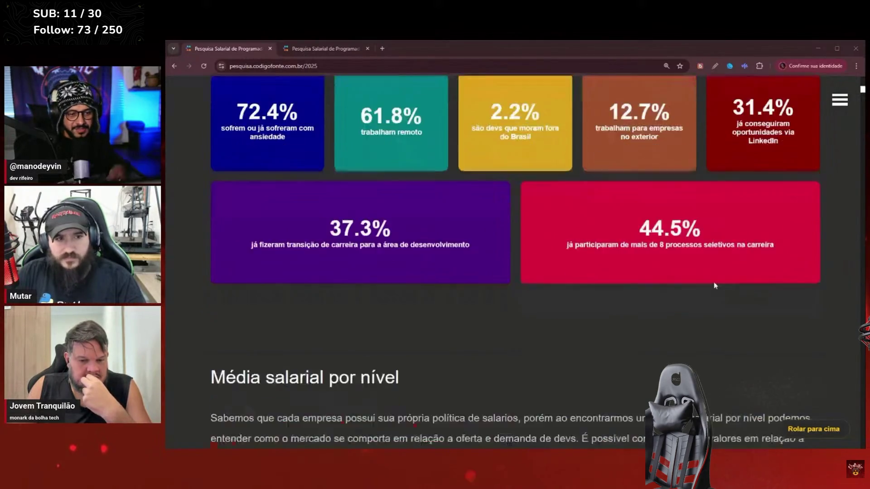
# Zoom out so the Júnior, Pleno and Sênior salary cards sit beside the programmers-by-level pie chart.
pyautogui.scroll(-5, 580, 221)
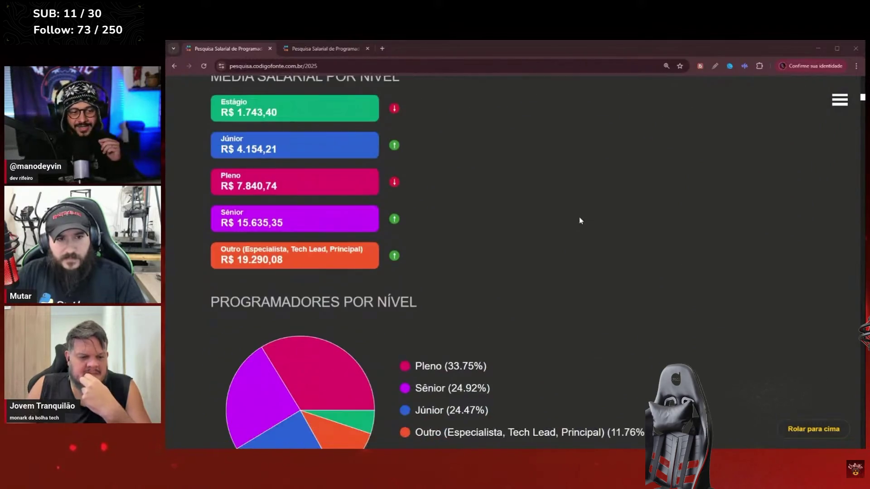
pyautogui.scroll(-1, 585, 211)
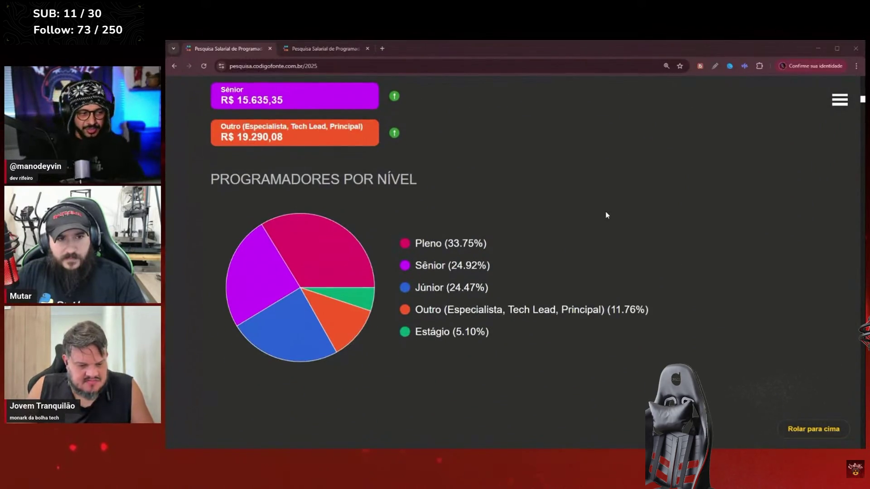
pyautogui.scroll(2, 606, 213)
pyautogui.scroll(3, 607, 215)
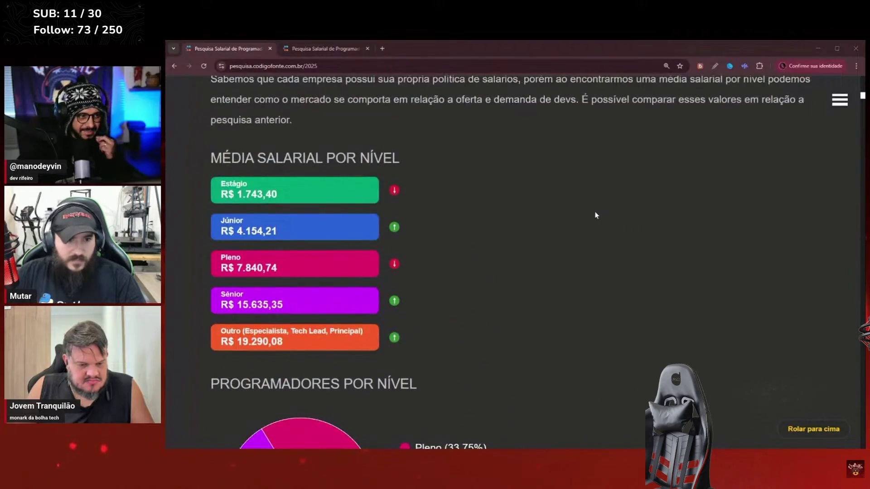
pyautogui.hotkey('ctrl', '-')
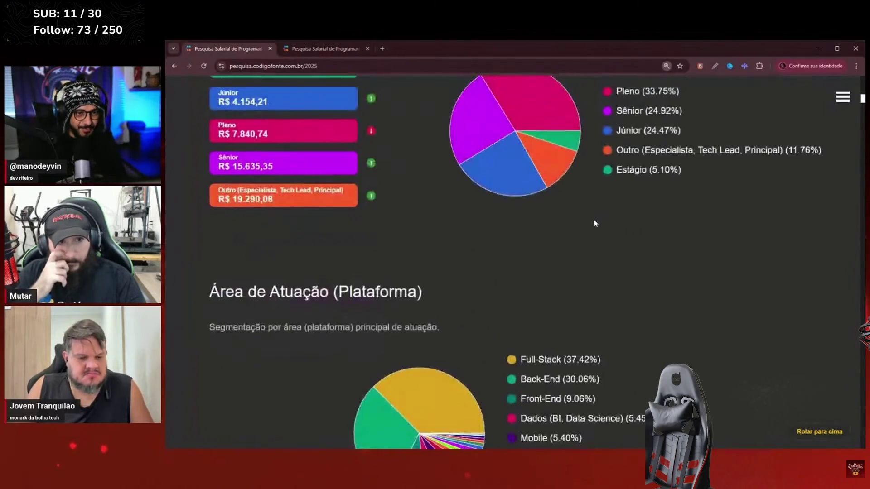
pyautogui.scroll(3, 594, 219)
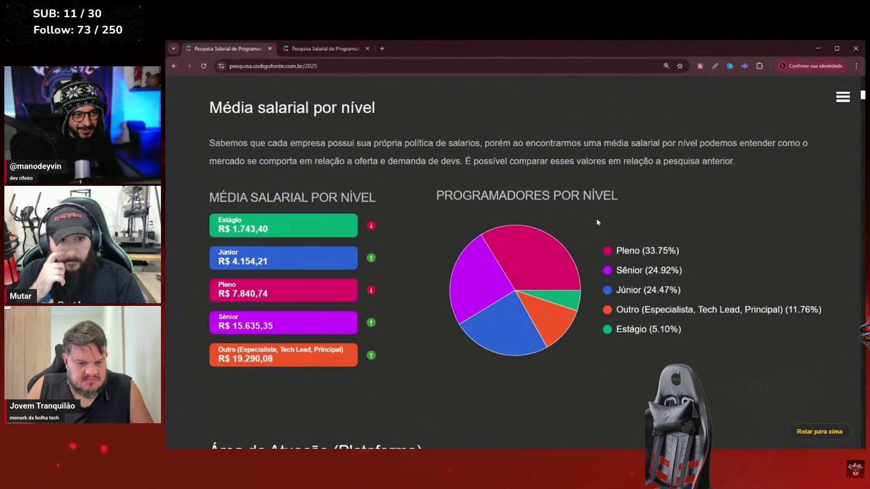
pyautogui.scroll(1, 597, 222)
pyautogui.scroll(-1, 608, 221)
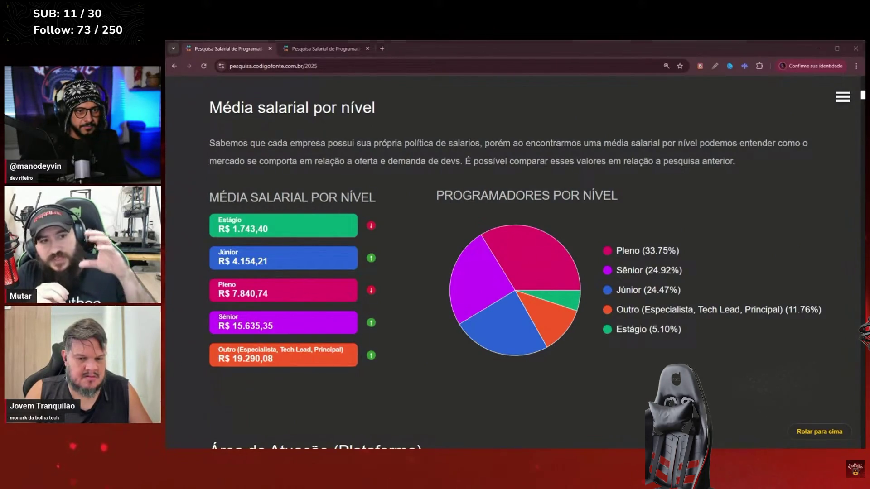
# Show the local image.png salary-levels diagram in the survey tab, enlarge it, then go back.
pyautogui.hotkey('alt', 'Tab')
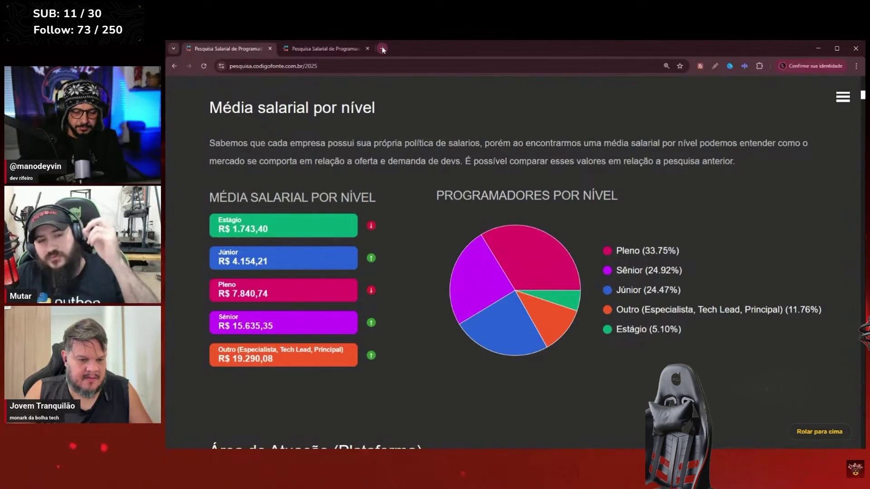
pyautogui.hotkey('alt', 'Tab')
pyautogui.moveTo(383, 50); pyautogui.dragTo(259, 130)
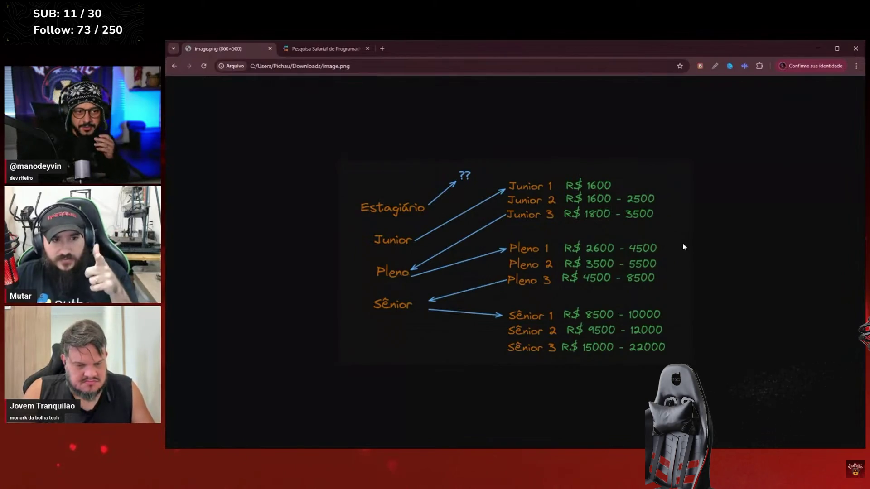
pyautogui.hotkey('ctrl', '+')
pyautogui.hotkey('ctrl', '+')
pyautogui.hotkey('ctrl', '+')
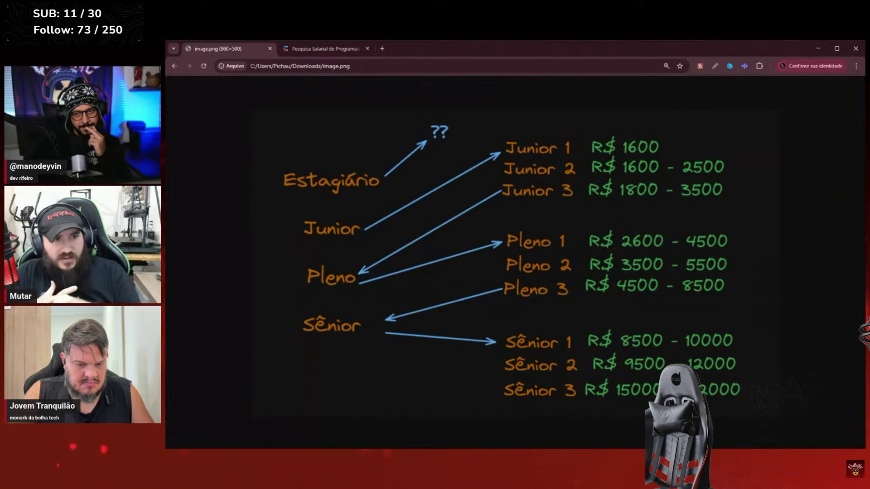
pyautogui.click(179, 67)
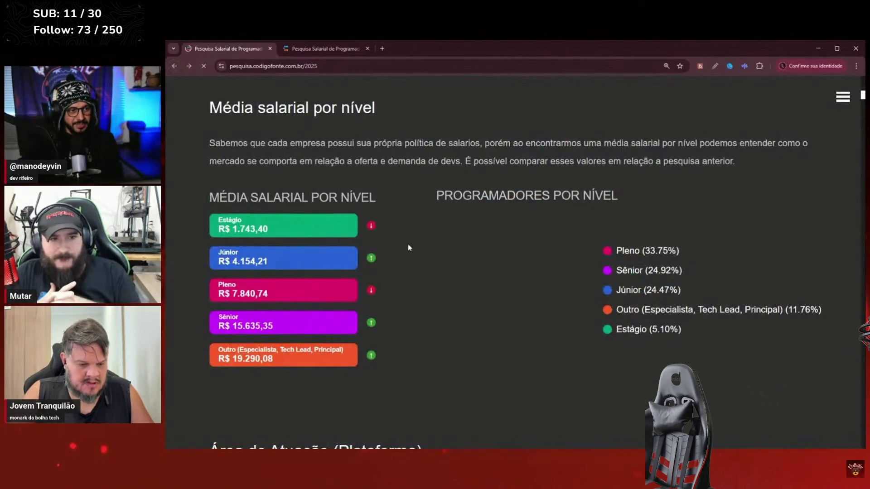
# Open image.png in its own new tab, then return to the survey tab.
pyautogui.hotkey('ctrl', 't')
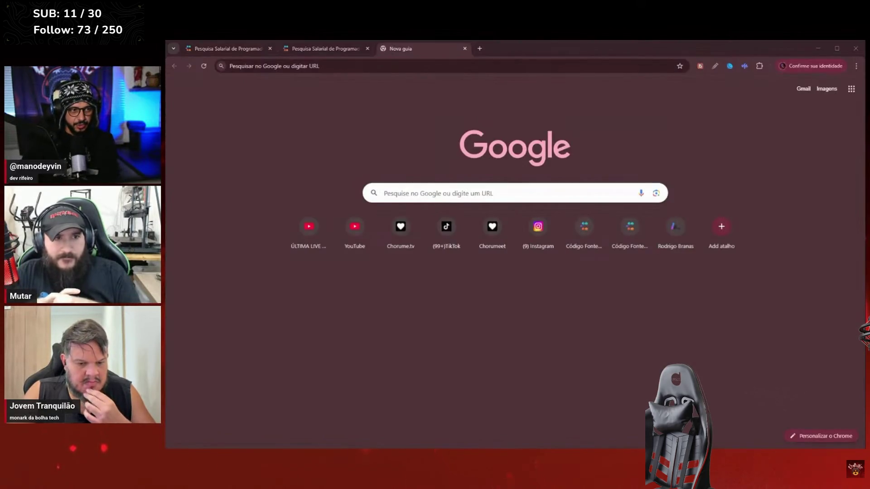
pyautogui.moveTo(173, 140); pyautogui.dragTo(302, 140)
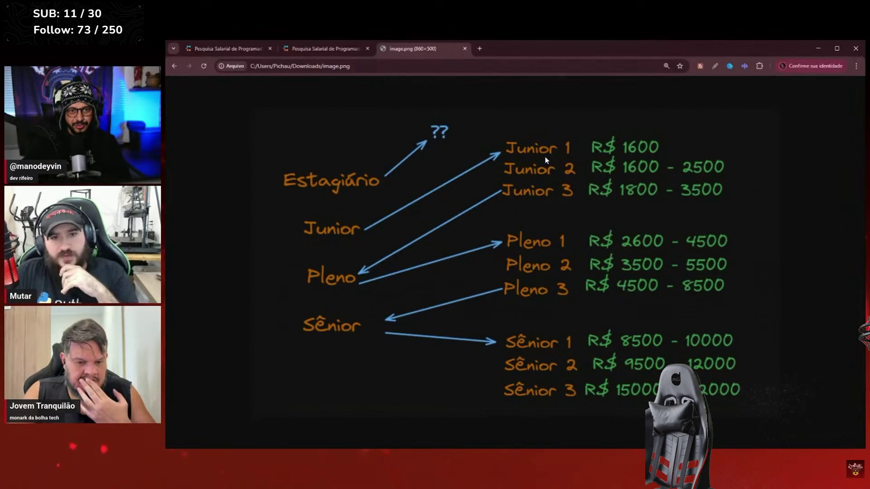
pyautogui.click(253, 49)
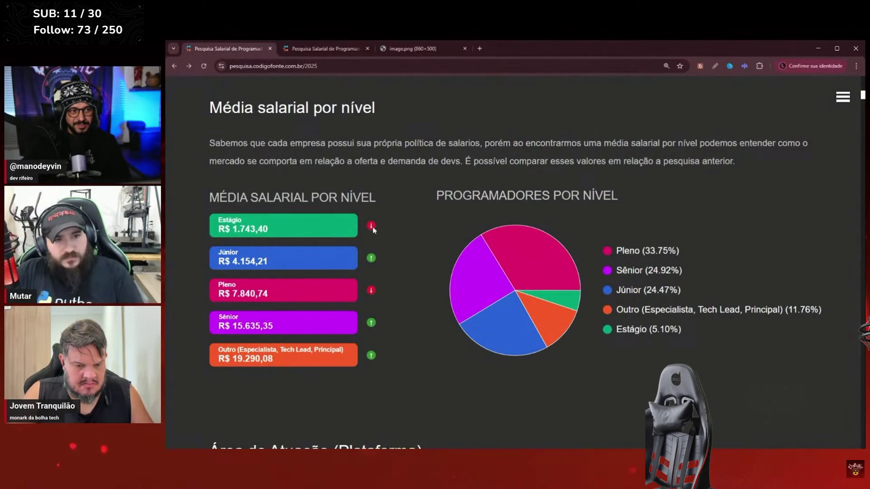
# Highlight the Estágio card's R$ 1.743,40 average salary.
pyautogui.tripleClick(243, 229)
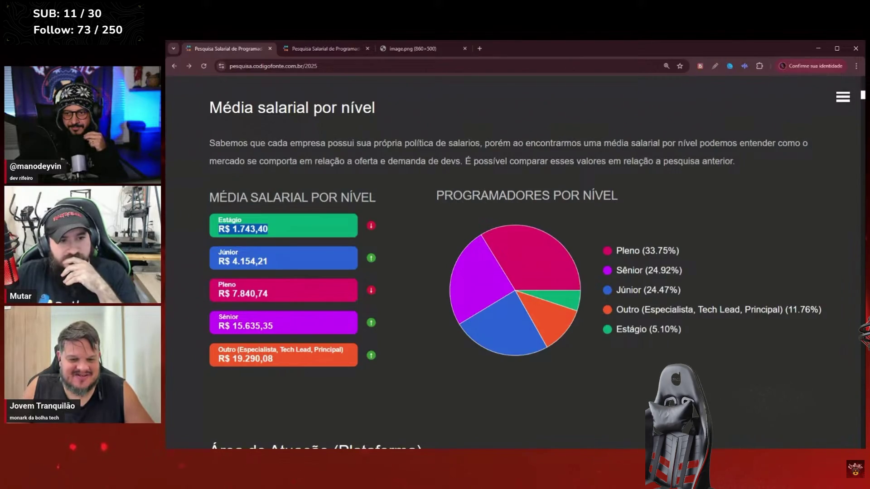
pyautogui.hotkey('alt', 'Tab')
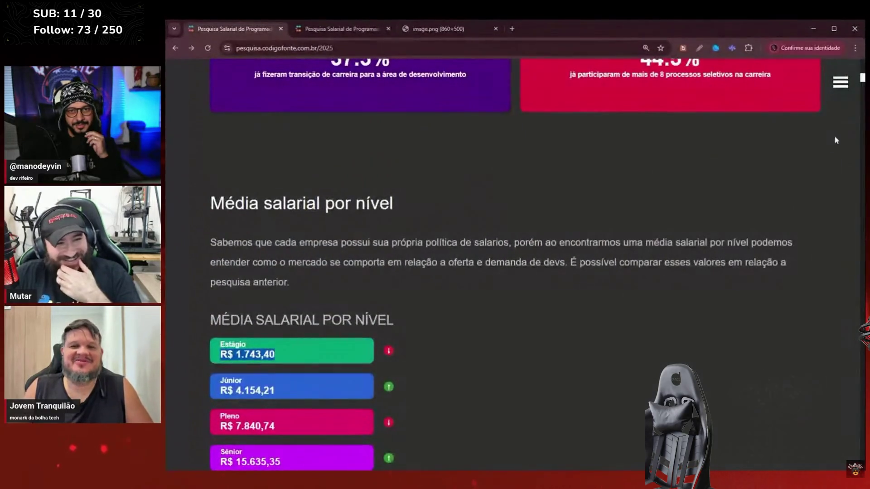
# Zoom the page out to show the Programadores por nível pie chart (Sênior 24.92%, Júnior 24.47%).
pyautogui.click(803, 183)
pyautogui.hotkey('ctrl', '-')
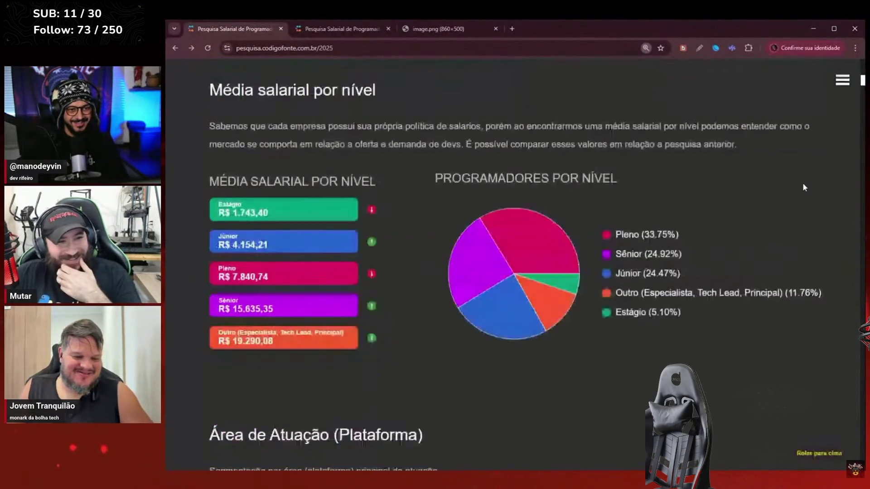
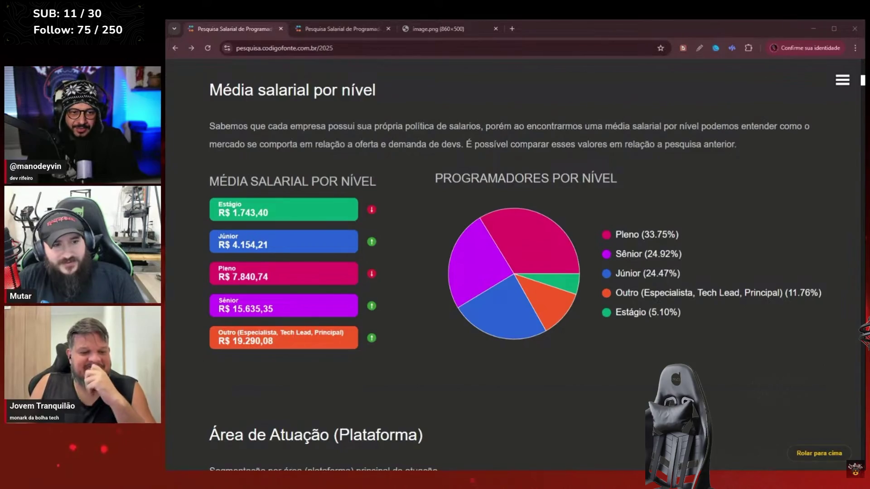
# Move through the salary analysis video, then pause it and exit fullscreen to the watch page.
pyautogui.click(459, 214)
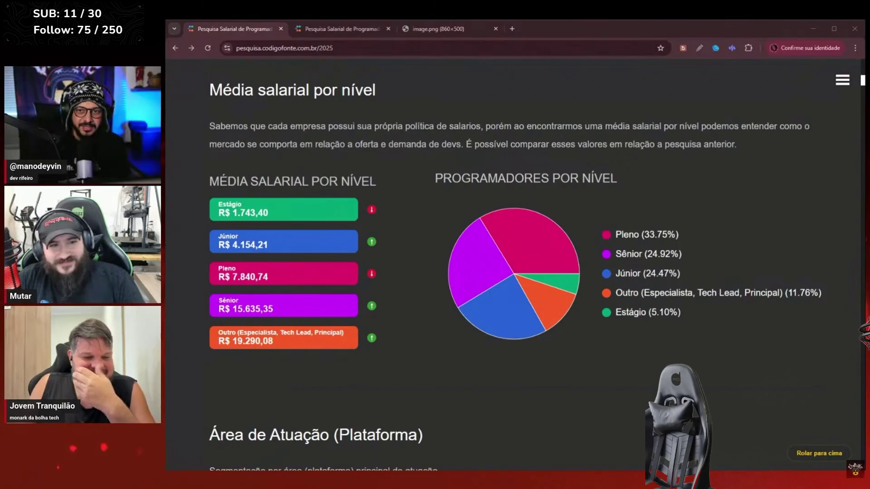
pyautogui.click(411, 215)
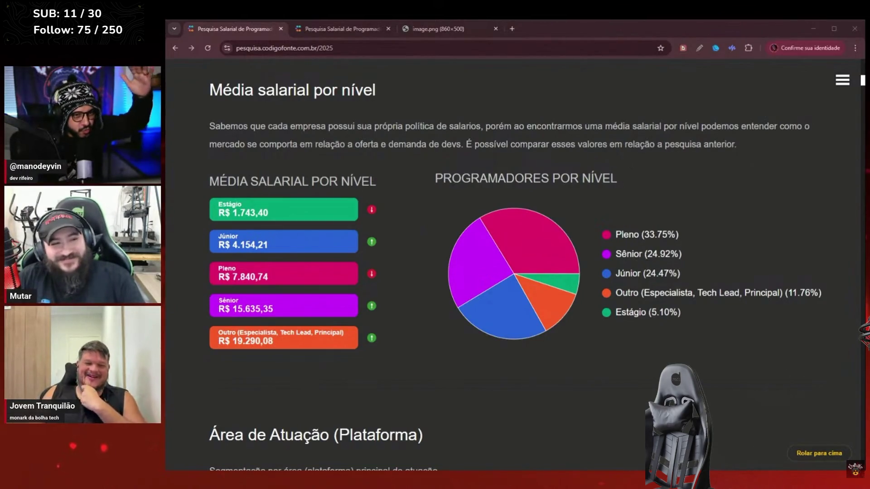
pyautogui.click(416, 210)
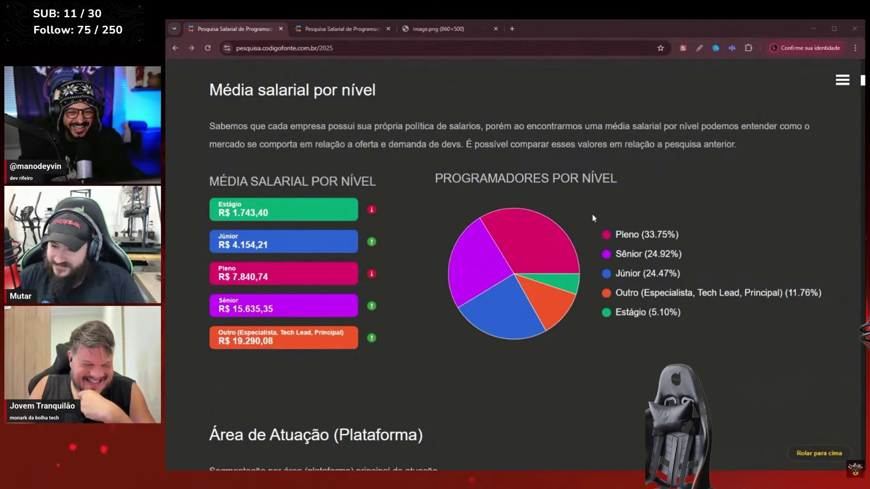
pyautogui.scroll(-3, 675, 274)
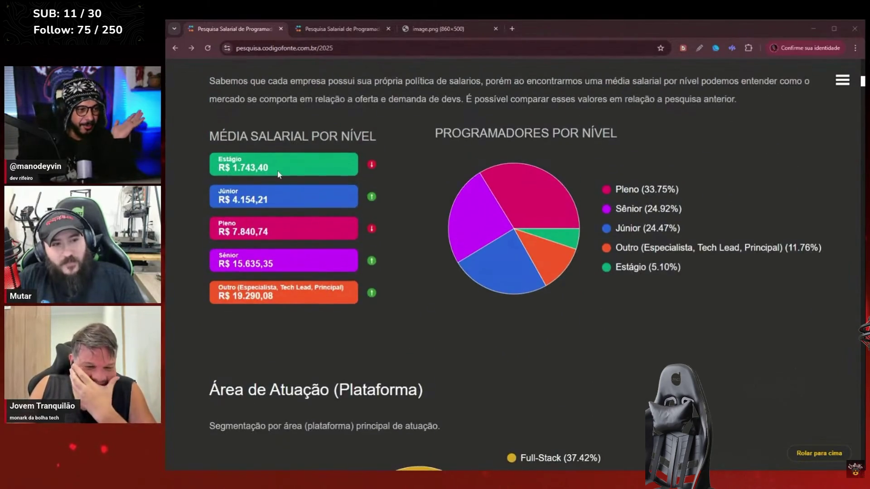
pyautogui.moveTo(269, 168); pyautogui.dragTo(219, 169)
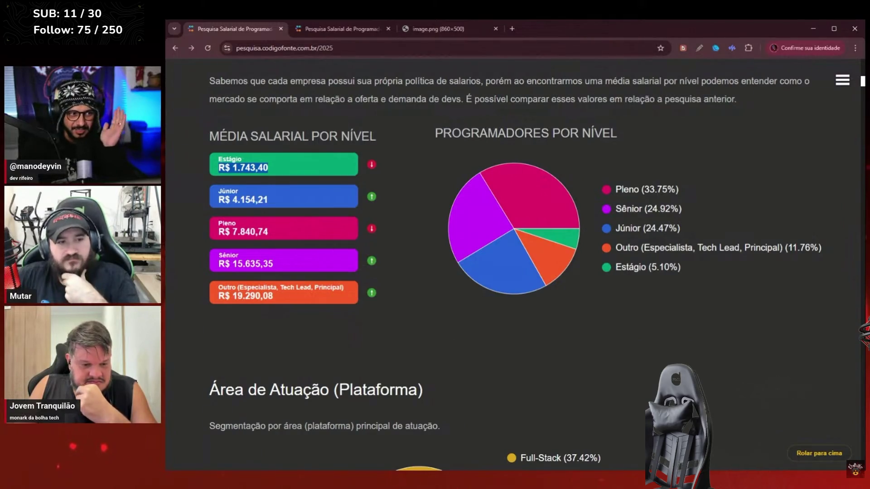
pyautogui.moveTo(269, 200); pyautogui.dragTo(218, 200)
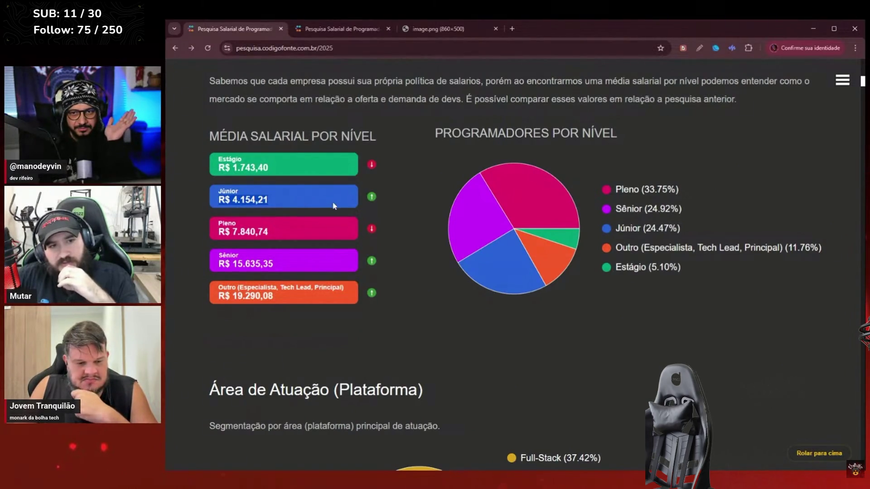
pyautogui.click(434, 31)
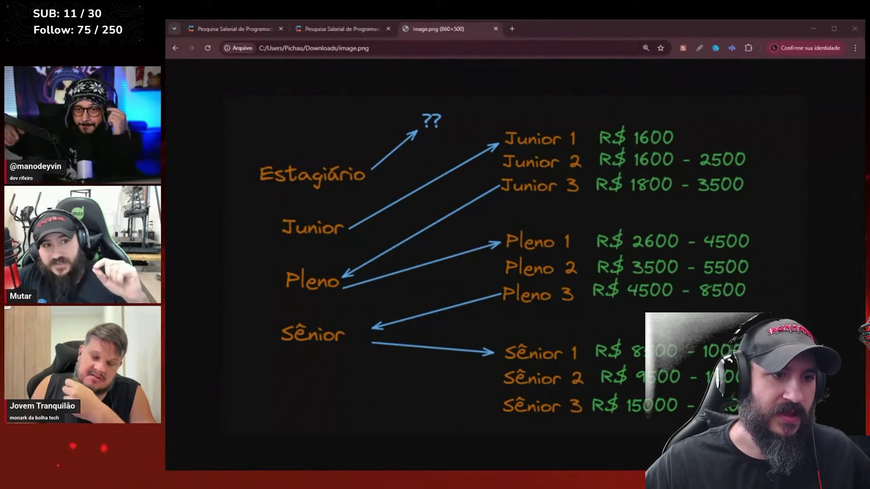
pyautogui.click(432, 243)
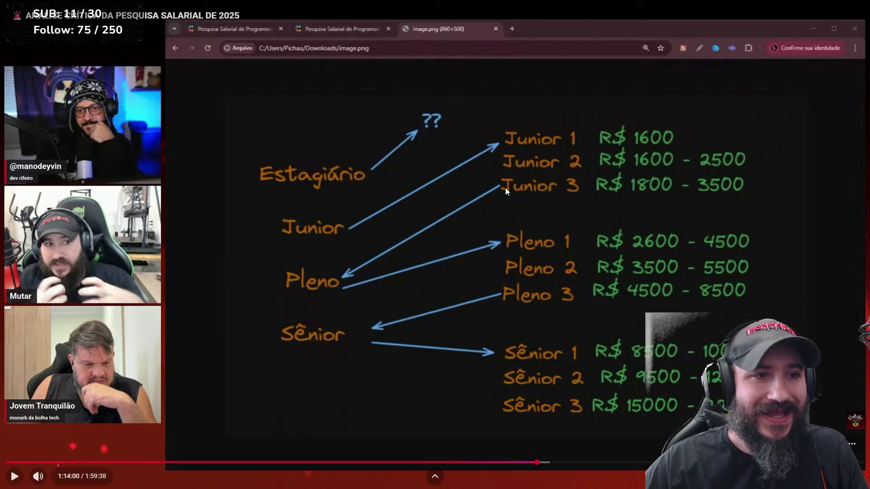
pyautogui.press('Escape')
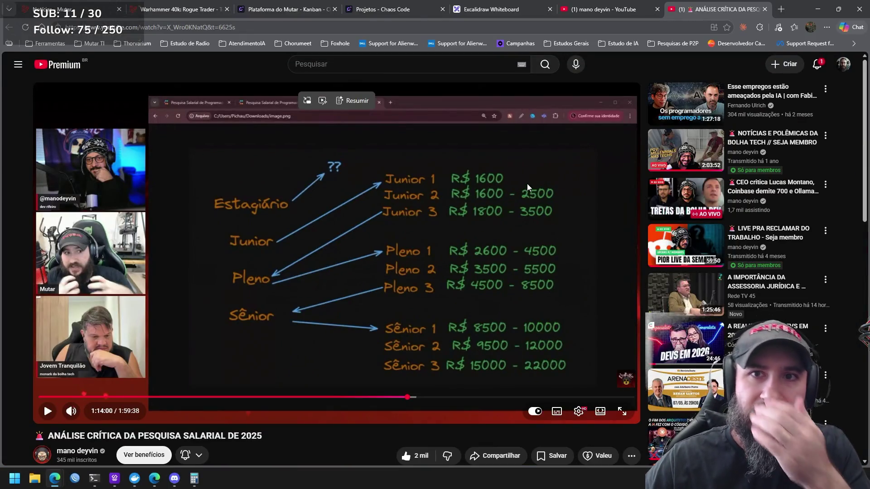
# Select the video URL without its timestamp and switch to the Chaos Code v3 app.
pyautogui.moveTo(209, 28); pyautogui.dragTo(46, 27)
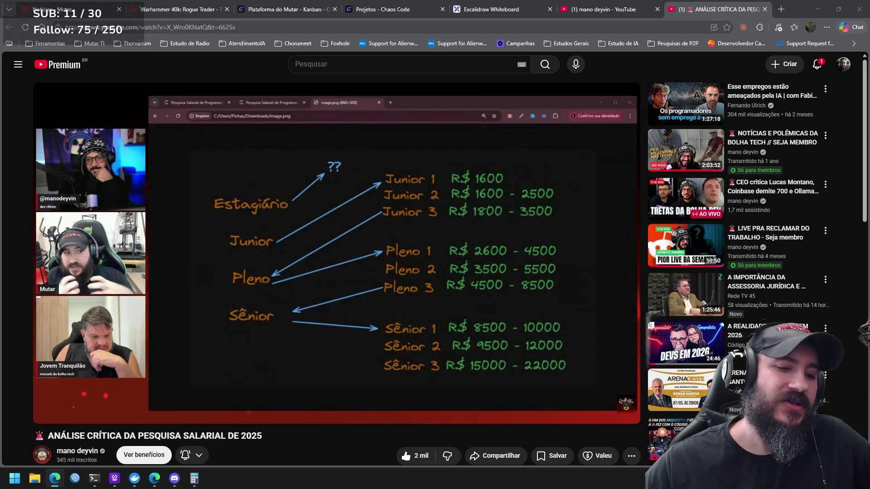
pyautogui.click(119, 477)
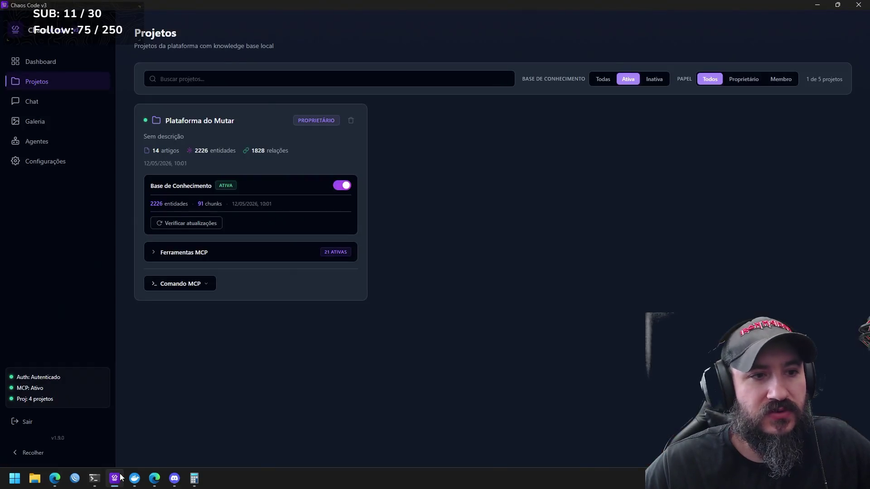
# List the Chaos Code project's 16 Claude Code agents, such as api-integration-specialist and ui-ux-specialist.
pyautogui.click(56, 144)
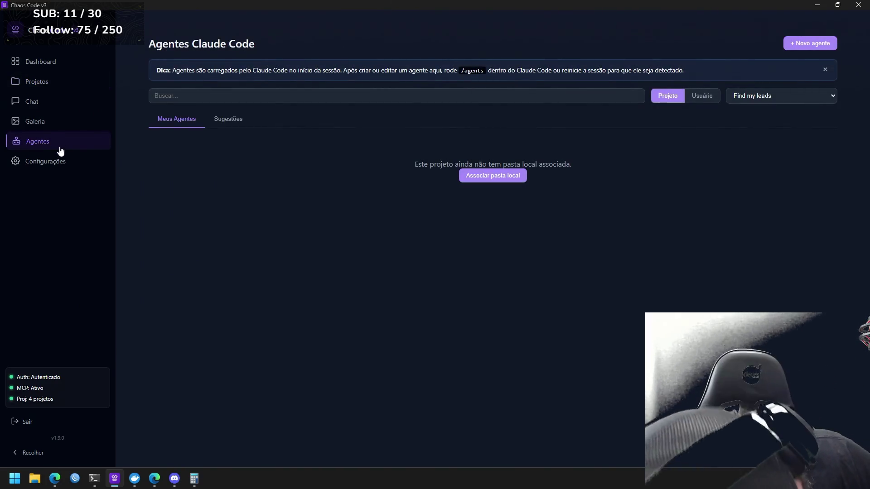
pyautogui.click(818, 100)
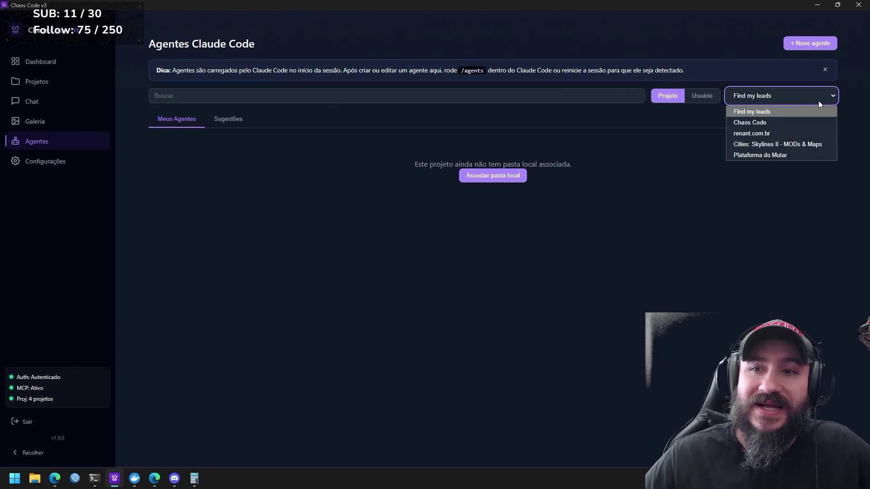
pyautogui.click(787, 122)
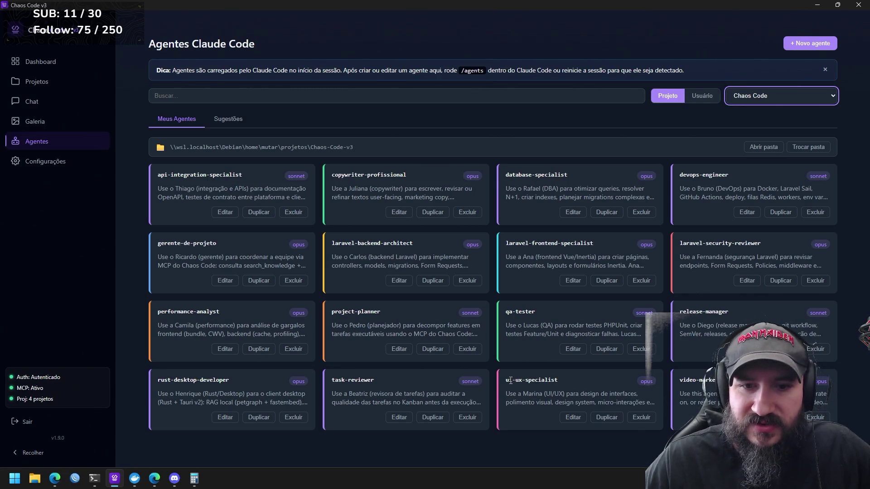
pyautogui.moveTo(505, 380); pyautogui.dragTo(579, 387)
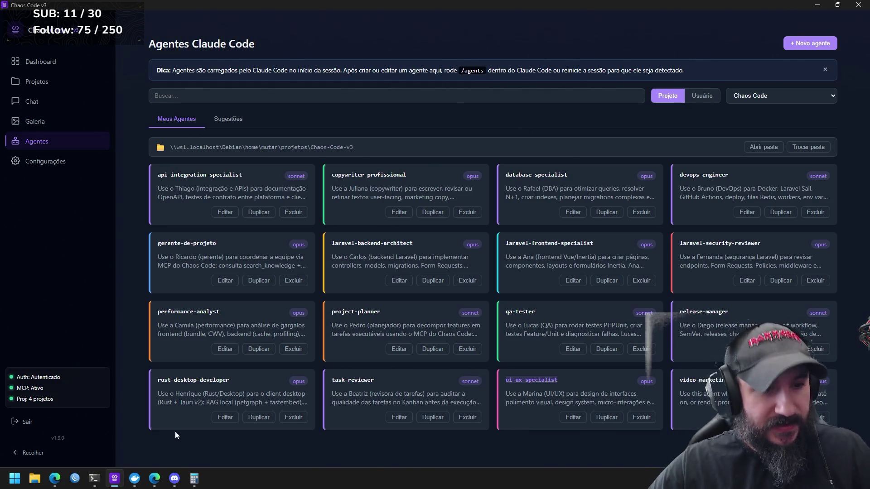
pyautogui.moveTo(55, 477)
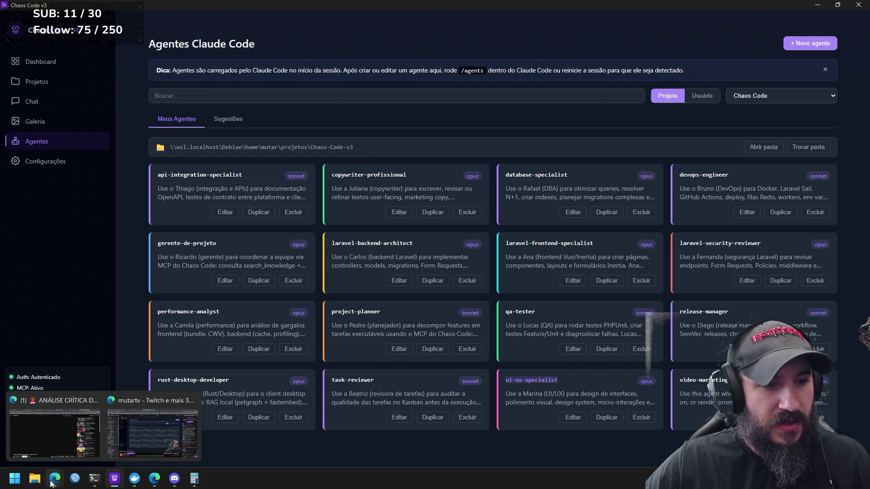
pyautogui.moveTo(95, 476)
pyautogui.click(97, 444)
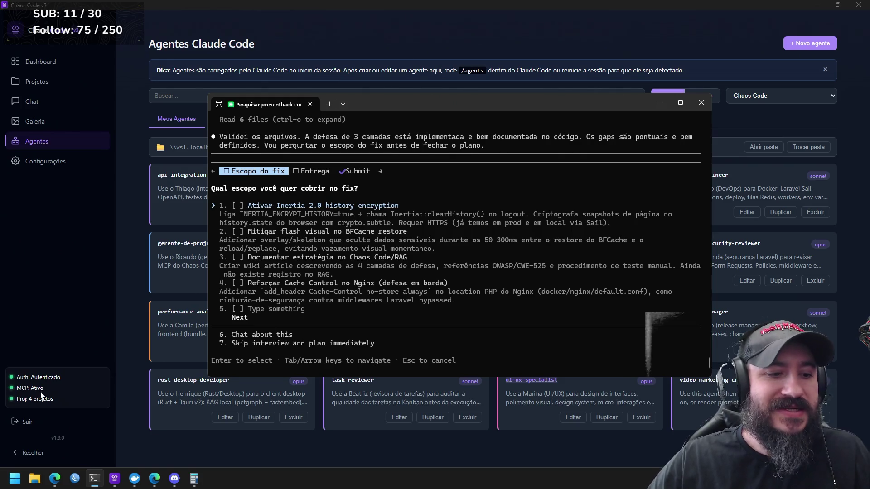
# Bring the browser showing the Chaos Code Projetos page to the front.
pyautogui.moveTo(55, 479)
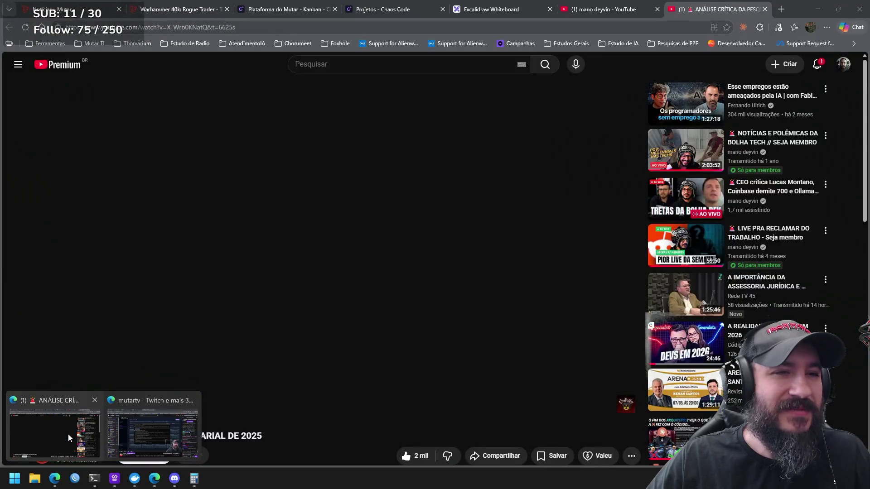
pyautogui.click(68, 434)
# View Plataforma do Mutar's dashboard, Kanban board and wiki, then switch back to Chaos Code v3.
pyautogui.click(407, 5)
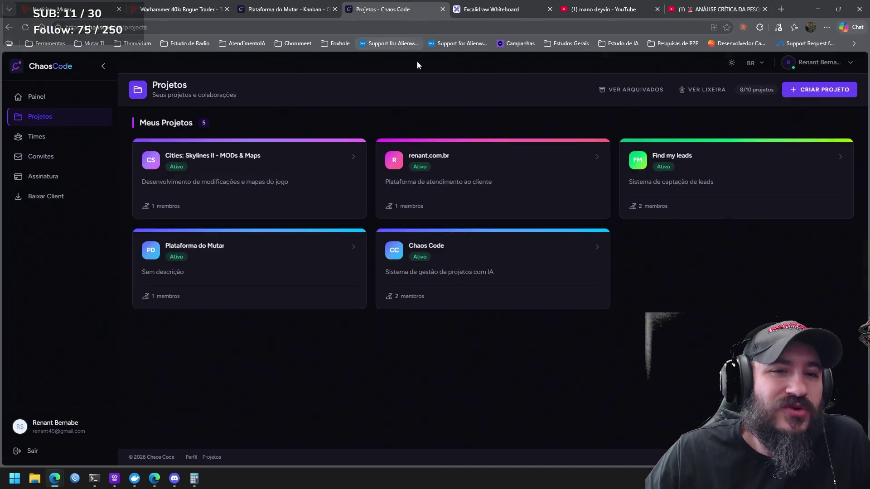
pyautogui.click(280, 265)
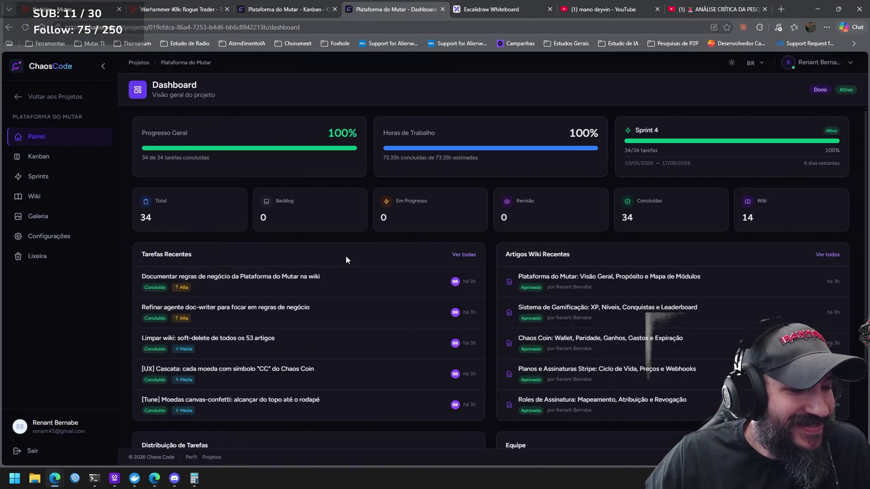
pyautogui.click(68, 163)
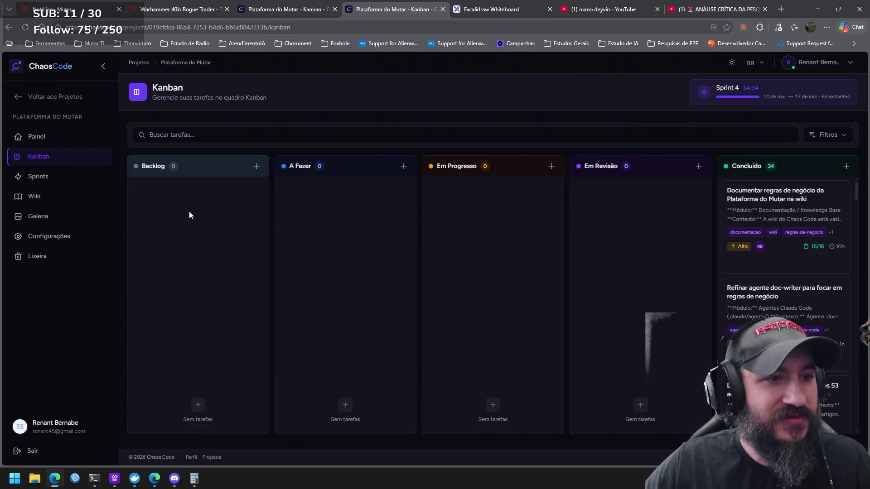
pyautogui.click(63, 200)
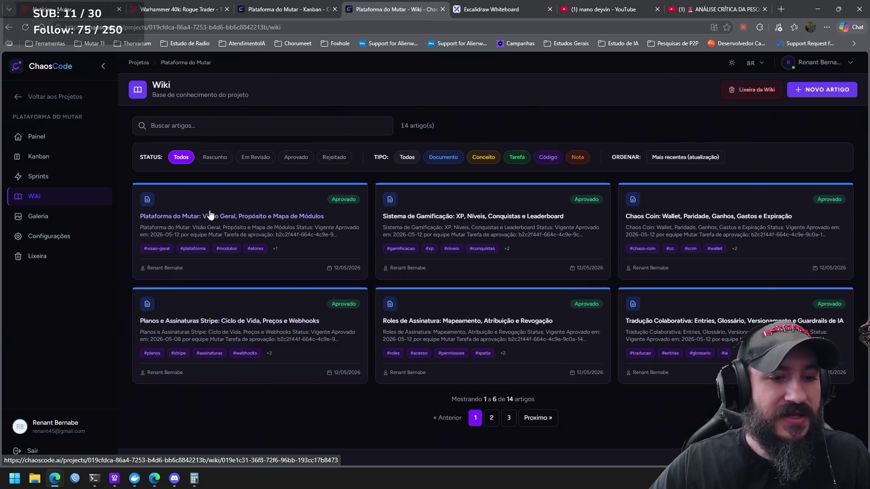
pyautogui.click(114, 478)
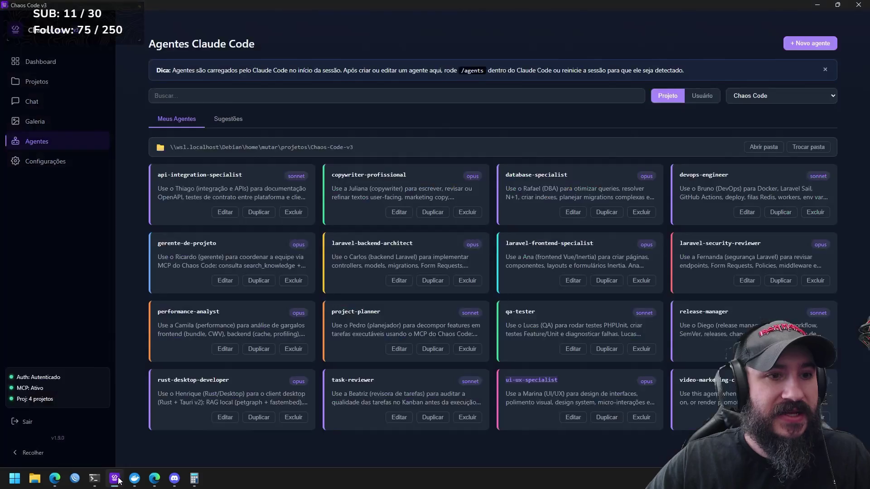
# Filter local projects to those with an active knowledge base and check it for updates.
pyautogui.click(50, 84)
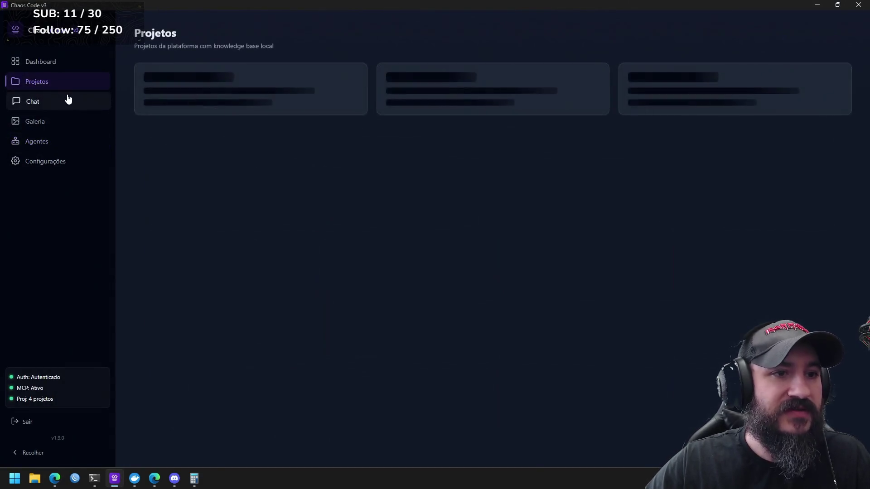
pyautogui.click(628, 81)
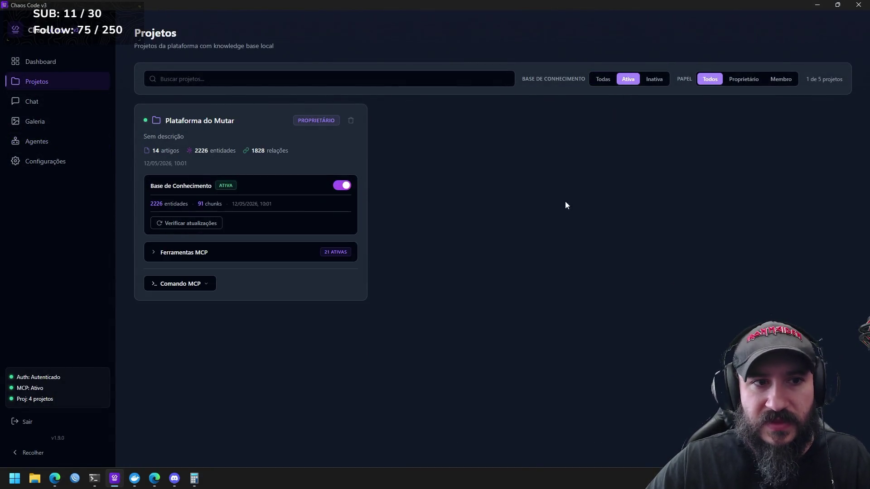
pyautogui.click(198, 222)
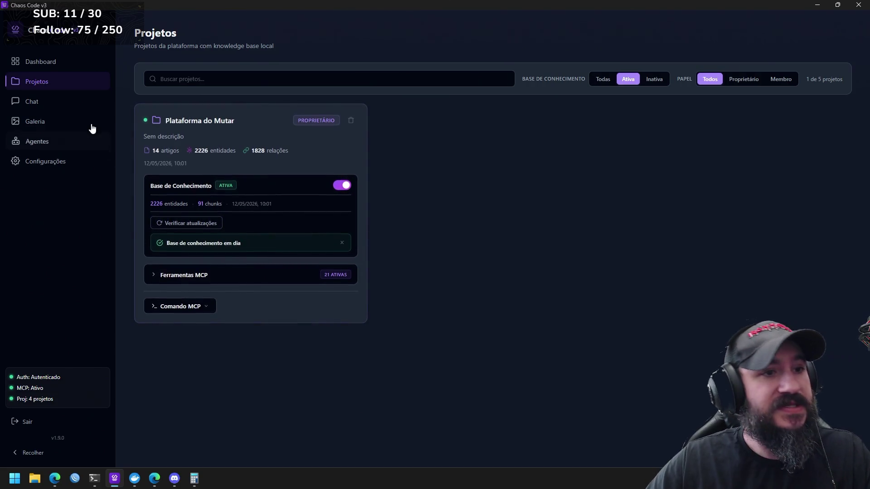
# Ask Plataforma do Mutar's knowledge base 'me explique a arquitetura visual do projeto', then delete the conversation.
pyautogui.click(65, 103)
pyautogui.click(75, 86)
pyautogui.click(61, 110)
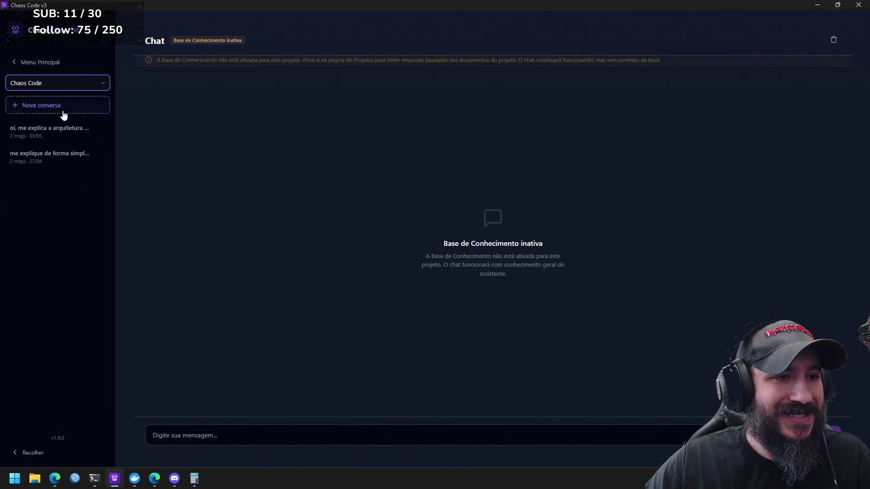
pyautogui.click(75, 86)
pyautogui.click(66, 143)
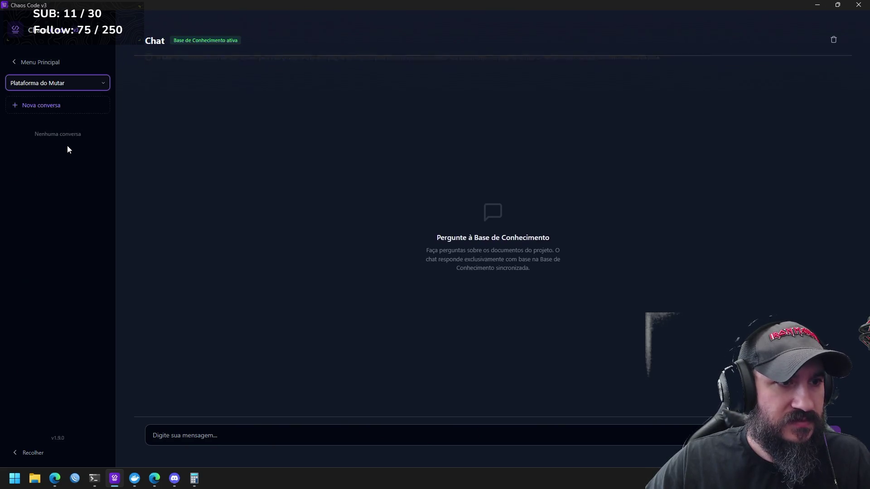
pyautogui.click(265, 426)
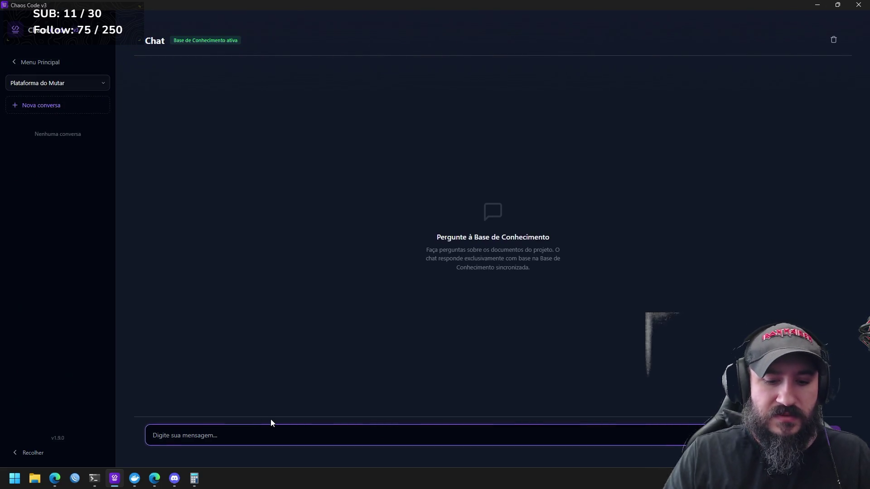
pyautogui.write('me explique ')
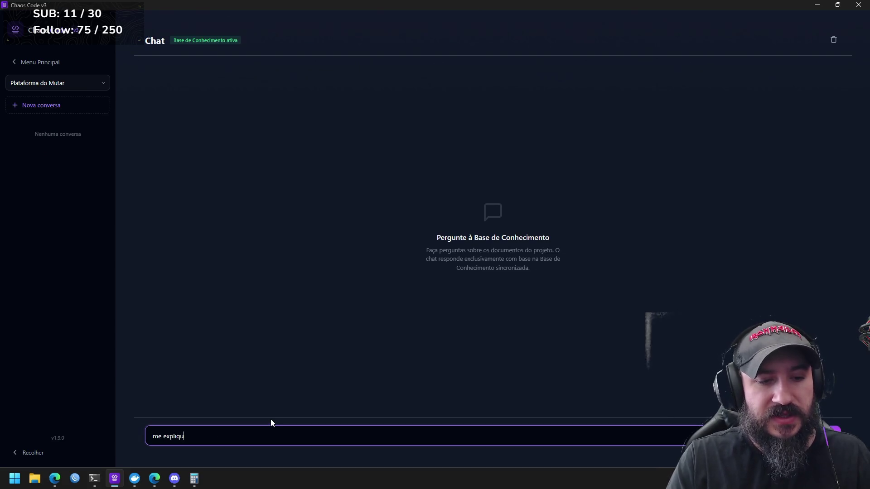
pyautogui.write('a arquitet')
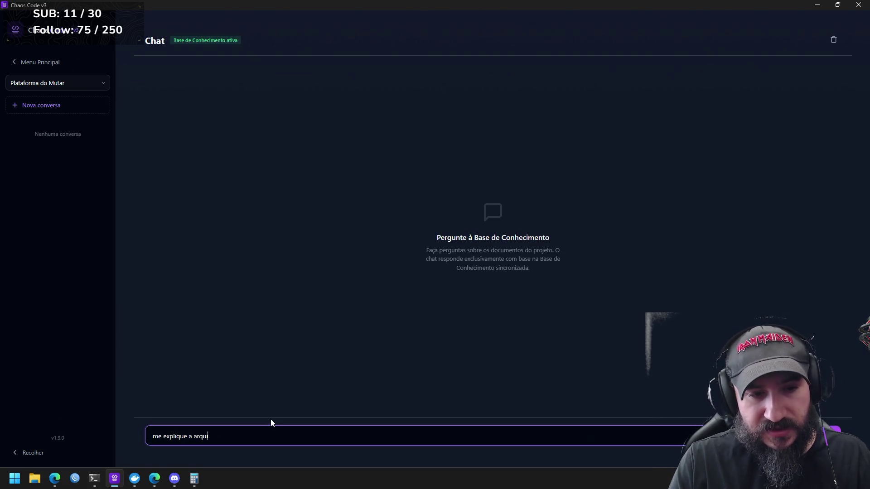
pyautogui.write('ura visual do proje')
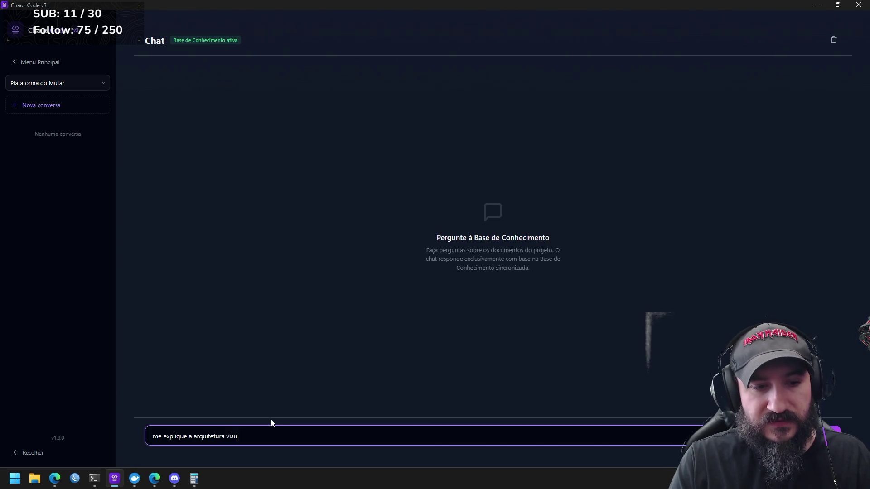
pyautogui.write('to')
pyautogui.press('Return')
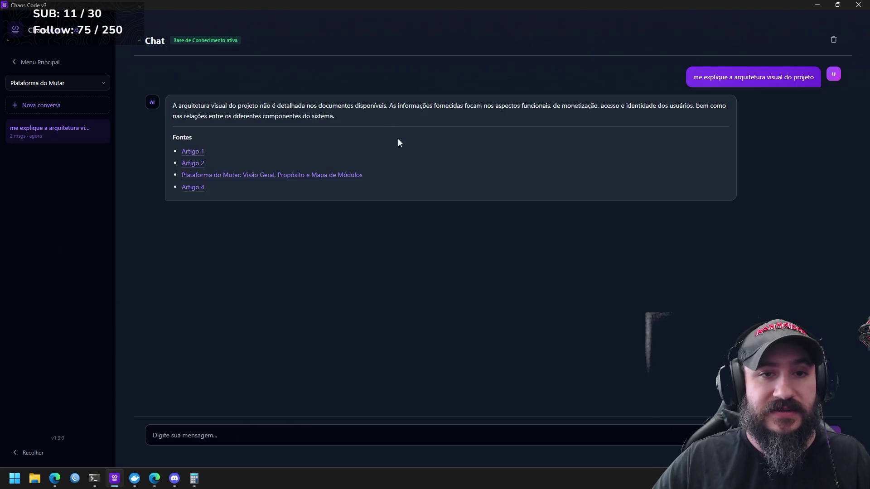
pyautogui.click(98, 130)
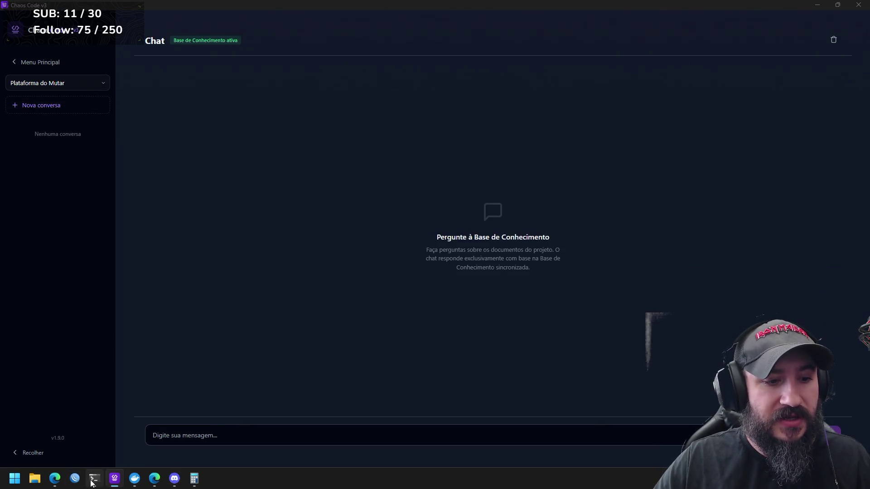
# Bring the Claude Code terminal forward and tick Ativar Inertia 2.0 history encryption in the scope.
pyautogui.click(94, 479)
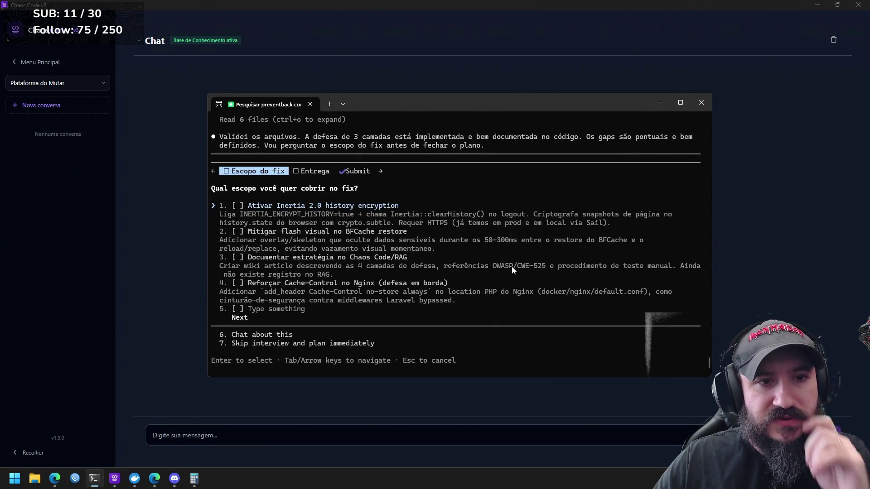
pyautogui.moveTo(367, 103)
pyautogui.mouseDown()
pyautogui.moveTo(365, 115)
pyautogui.moveTo(357, 88)
pyautogui.moveTo(340, 96)
pyautogui.mouseUp()
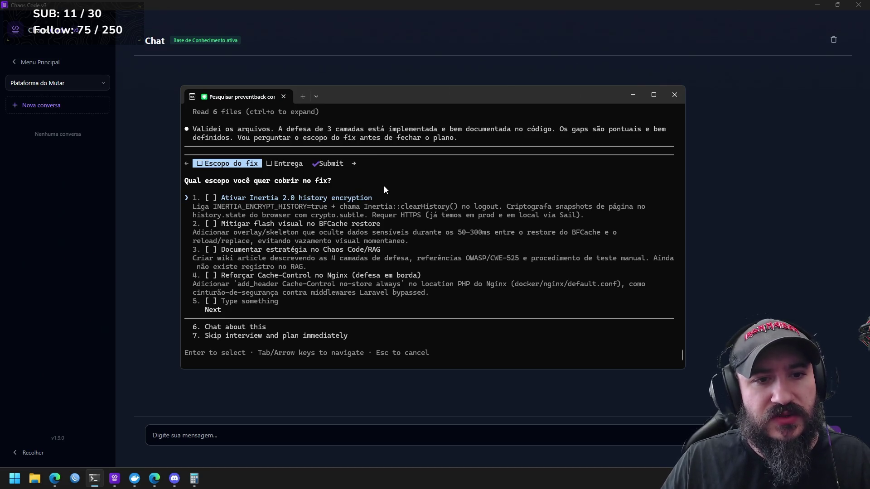
pyautogui.press('Return')
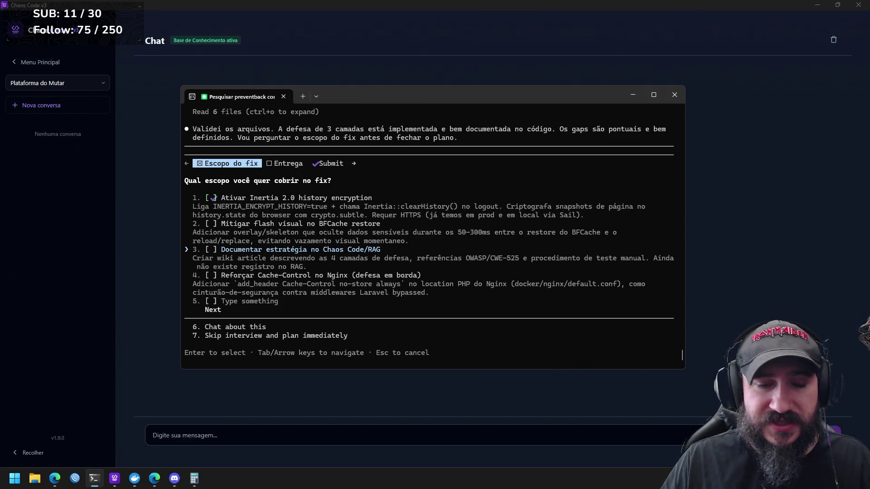
# Add Chaos Code/RAG docs and Nginx Cache-Control, choose plan plus Chaos Code task delivery, and submit.
pyautogui.press('Return')
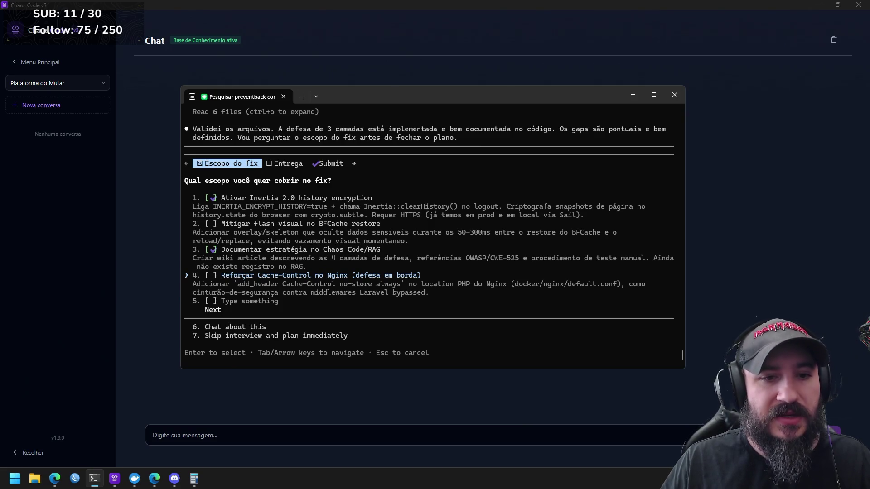
pyautogui.press('Return')
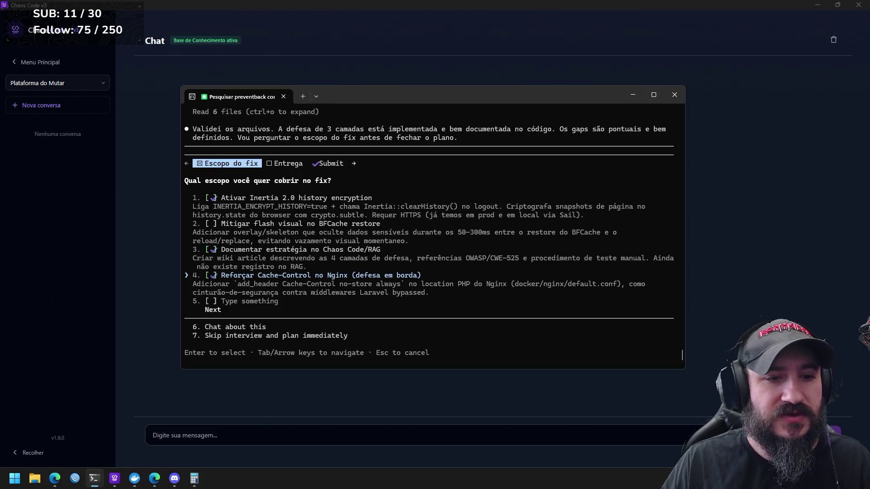
pyautogui.press('Down')
pyautogui.press('Down')
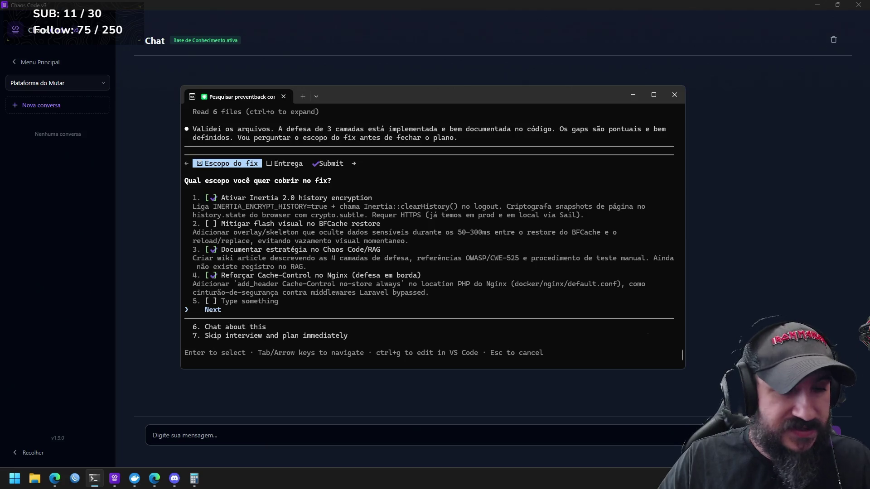
pyautogui.press('Return')
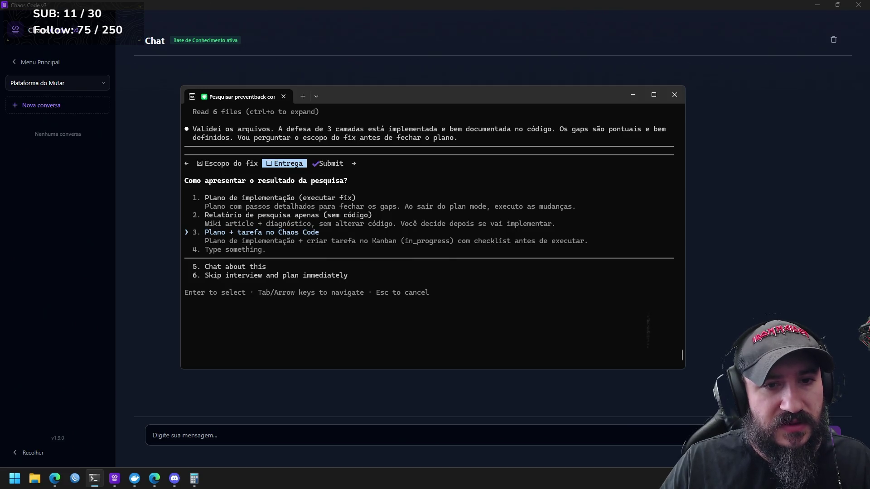
pyautogui.press('Return')
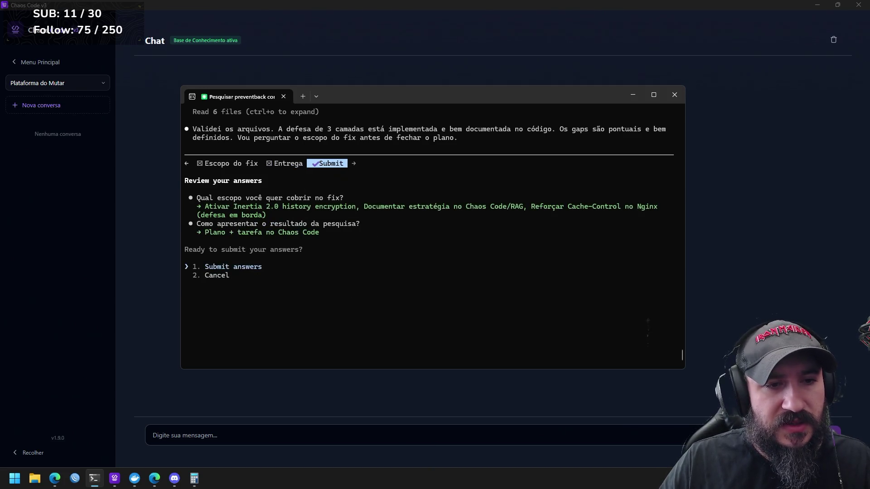
pyautogui.press('Return')
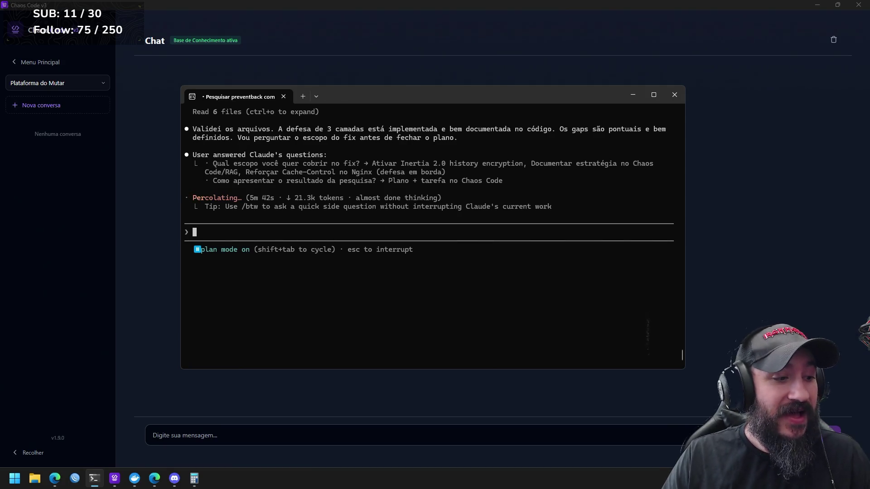
pyautogui.click(56, 480)
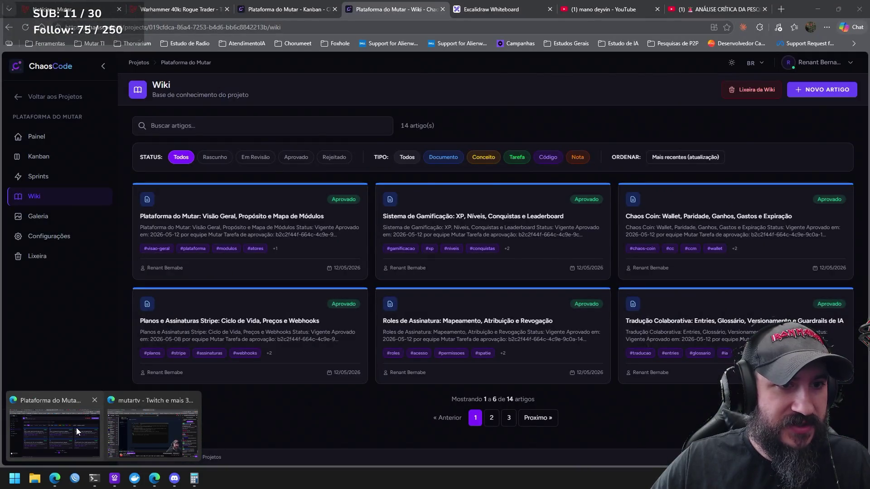
# Go from the Mutar wiki to Chaos Code's Projetos list, then return to the Claude Code session.
pyautogui.click(76, 428)
pyautogui.click(68, 68)
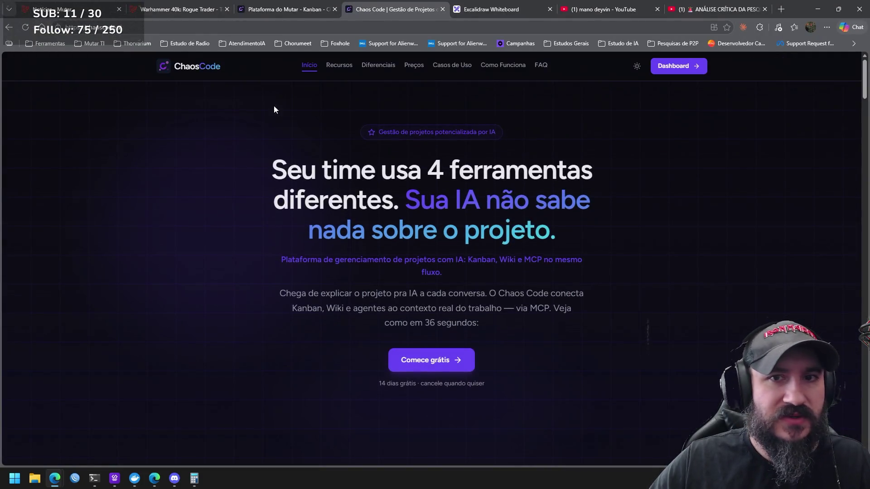
pyautogui.click(688, 70)
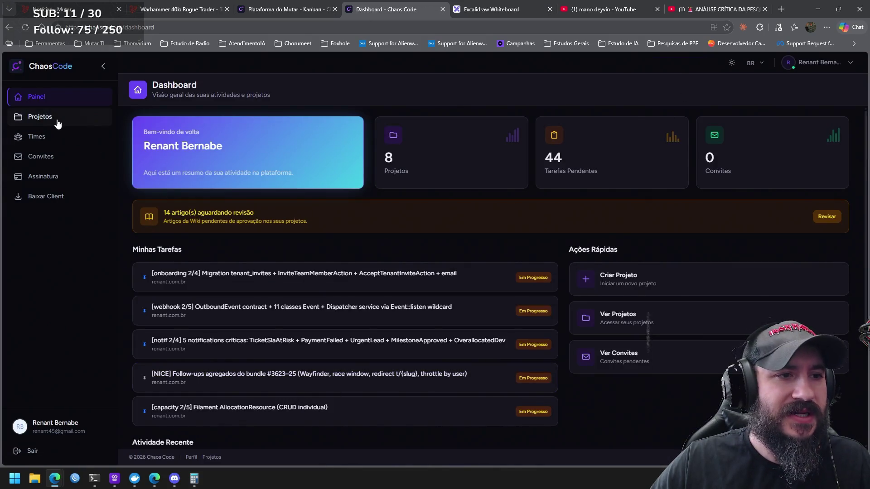
pyautogui.click(63, 117)
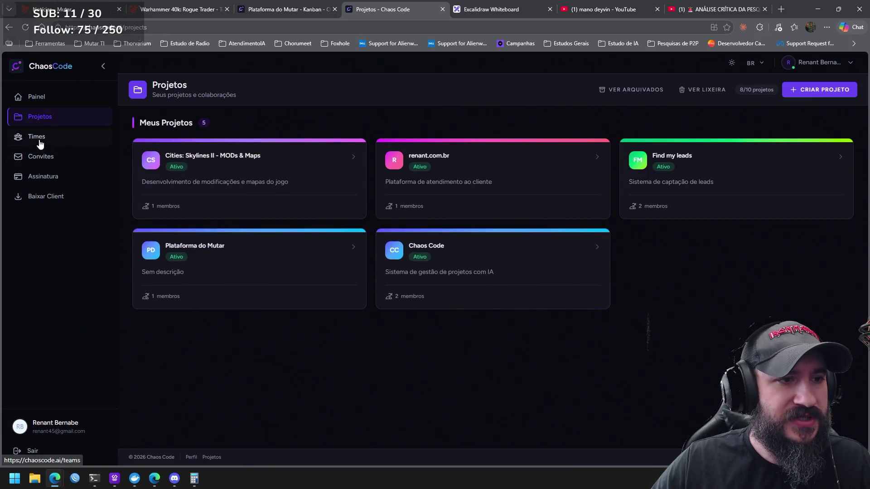
pyautogui.click(94, 478)
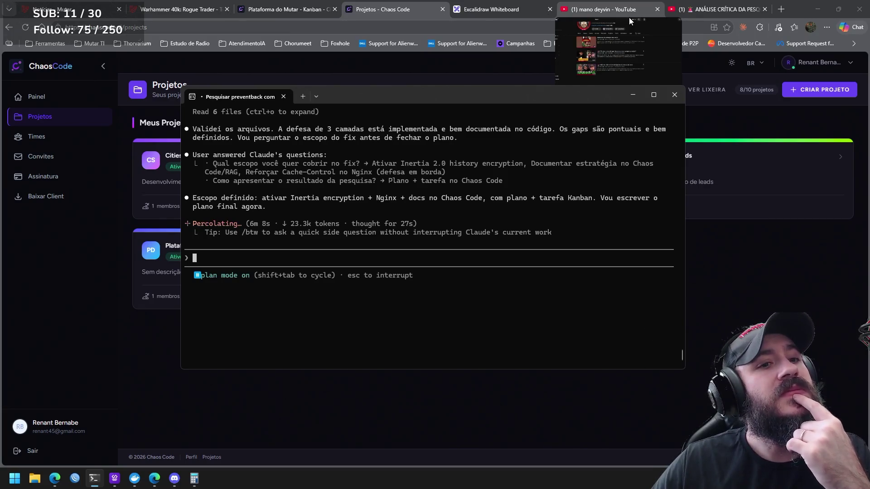
pyautogui.press('super')
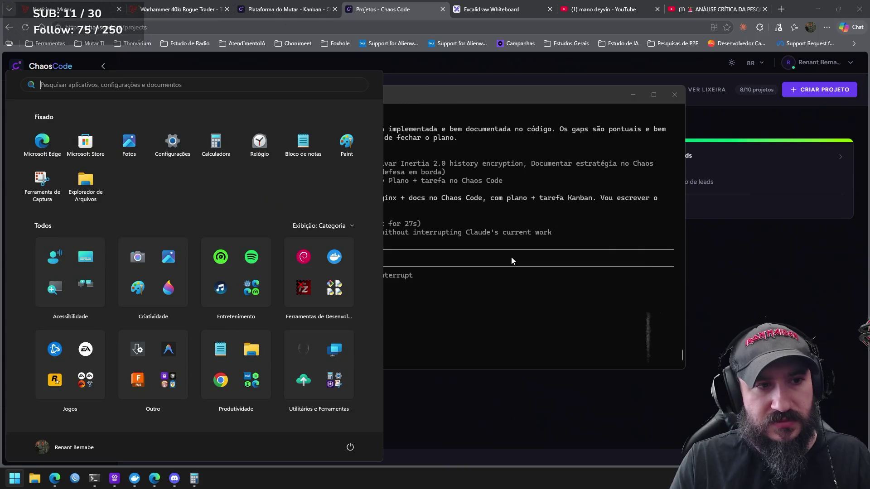
# Launch Debian in projetos/Chaos-Code-v3, start Claude Code skipping permissions, and type 'rode o comandos'.
pyautogui.write('de')
pyautogui.press('Return')
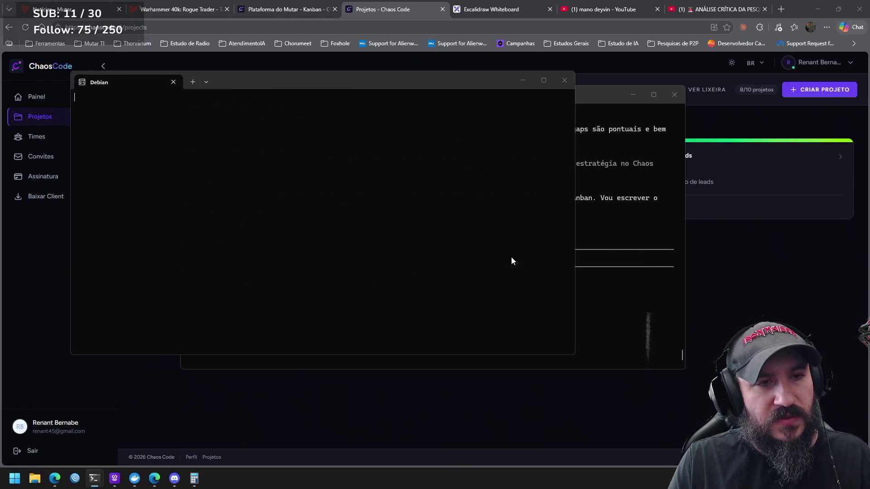
pyautogui.write('cd projetos')
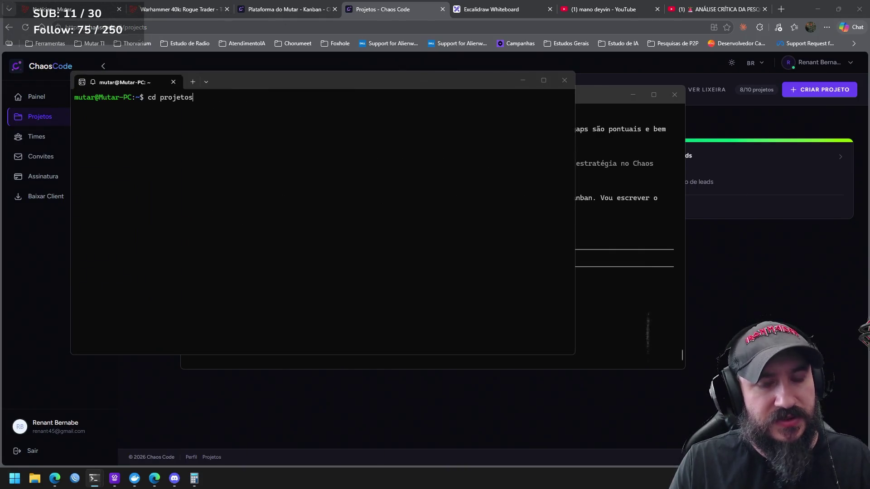
pyautogui.write('/C')
pyautogui.press('Tab')
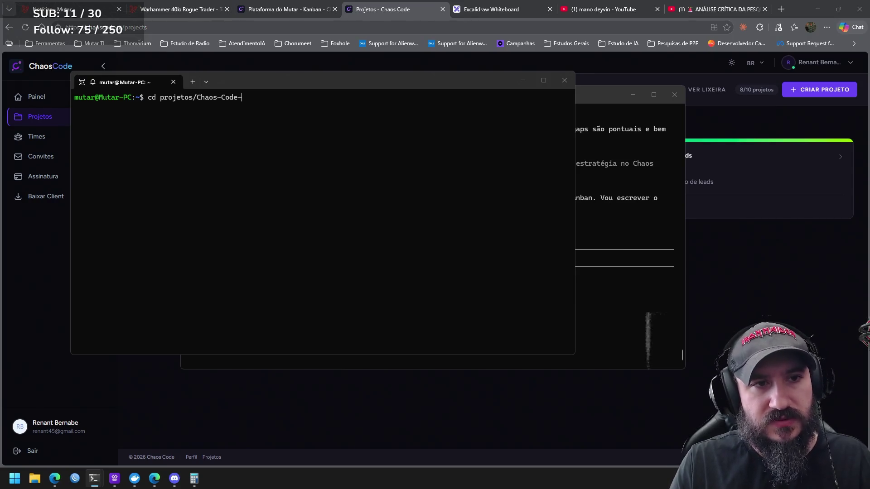
pyautogui.write('v3/')
pyautogui.press('Return')
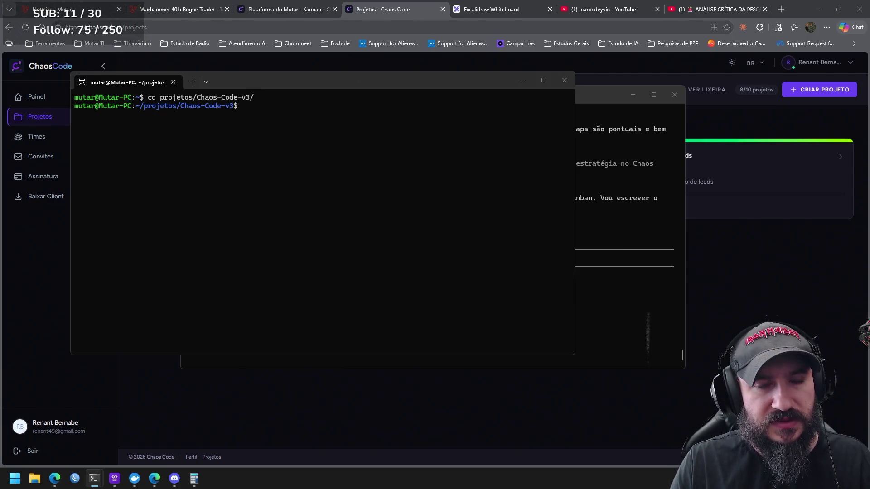
pyautogui.press('Up')
pyautogui.press('Up')
pyautogui.press('Up')
pyautogui.press('Up')
pyautogui.press('BackSpace')
pyautogui.press('BackSpace')
pyautogui.press('Return')
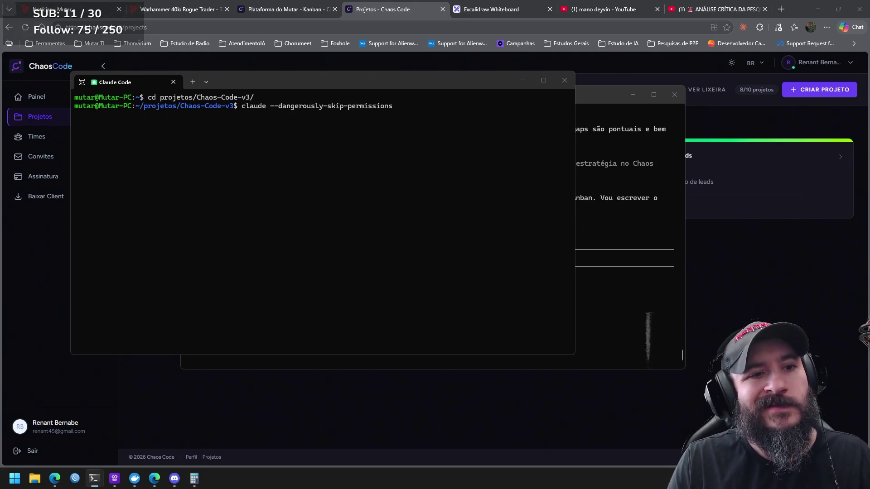
pyautogui.write('rode o')
pyautogui.write(' comandos')
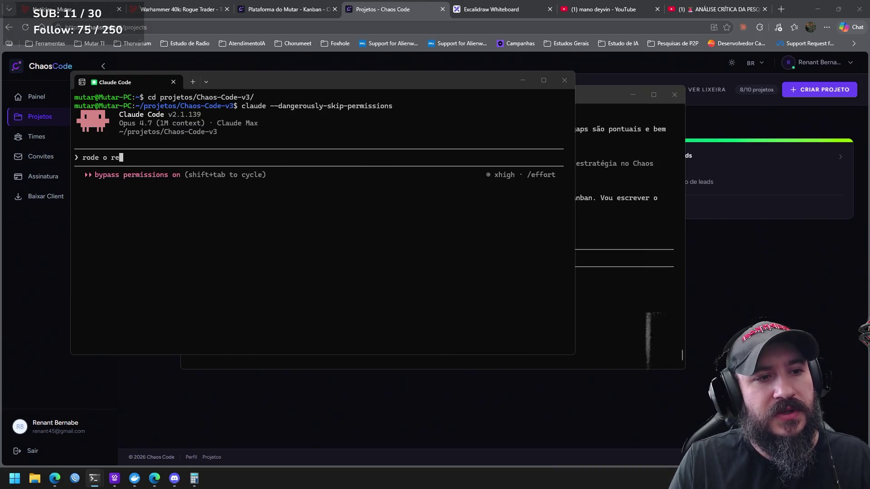
# Turn on the Chaos Code project's knowledge base in Chaos Code v3, then minimize the app.
pyautogui.press('super')
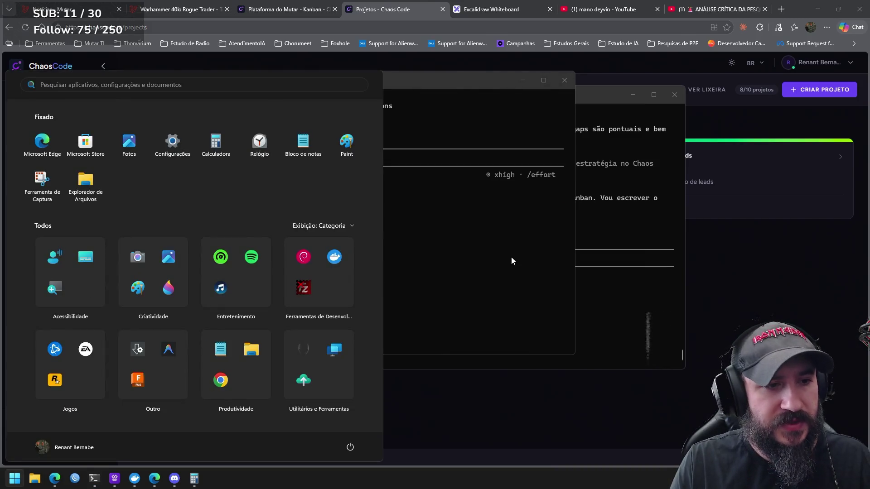
pyautogui.click(511, 257)
pyautogui.click(114, 479)
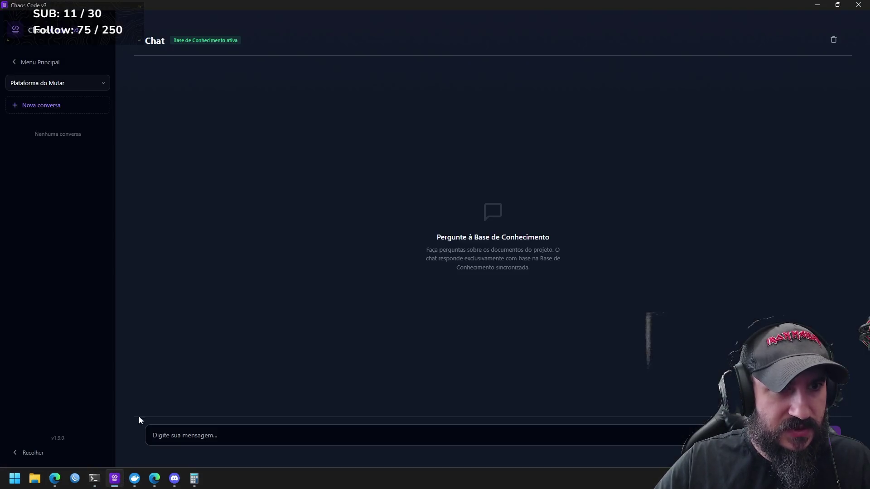
pyautogui.click(43, 63)
pyautogui.click(68, 82)
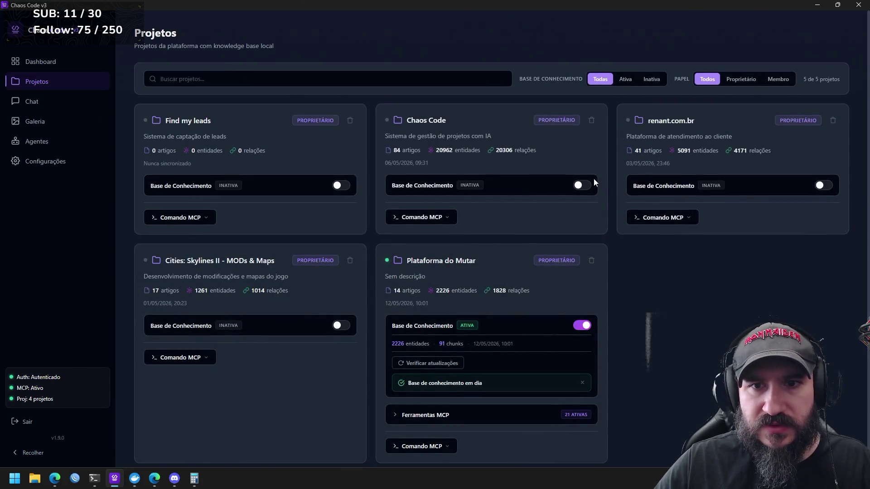
pyautogui.click(583, 185)
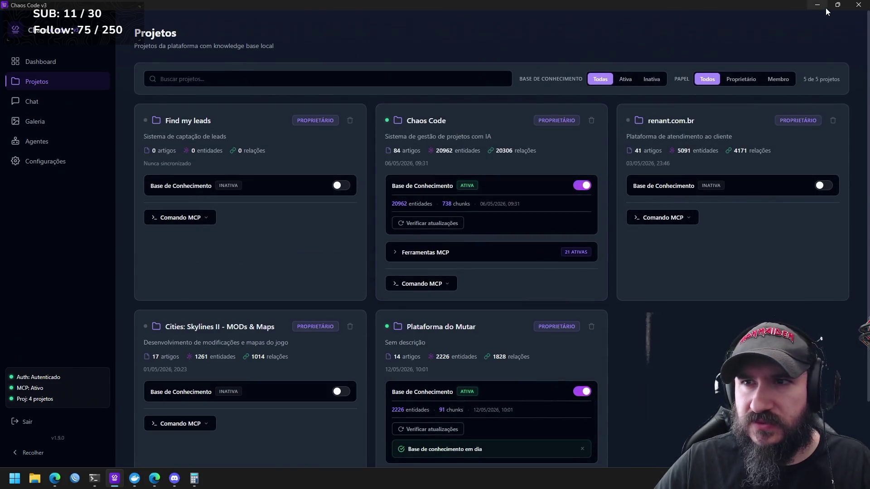
pyautogui.click(825, 7)
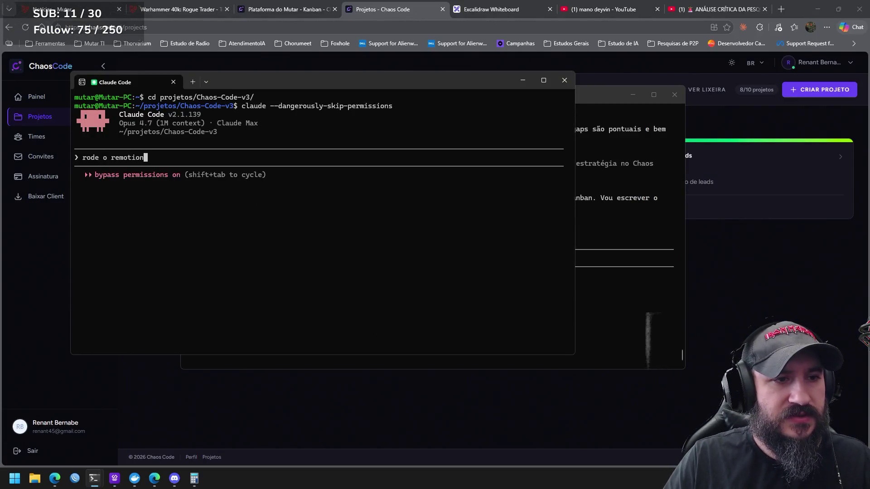
# Clear the prompt and reconnect the chaos-code-chaos-code server through /mcp.
pyautogui.press('BackSpace')
pyautogui.press('BackSpace')
pyautogui.press('BackSpace')
pyautogui.write('/mcp')
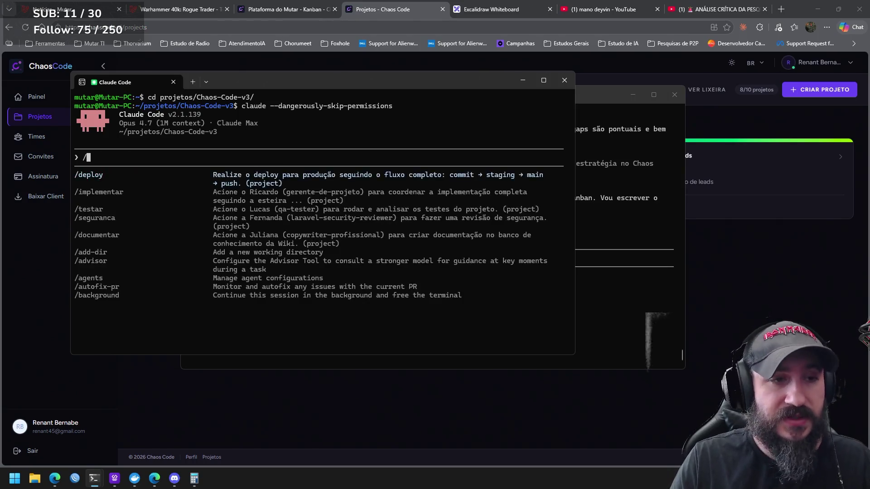
pyautogui.press('Return')
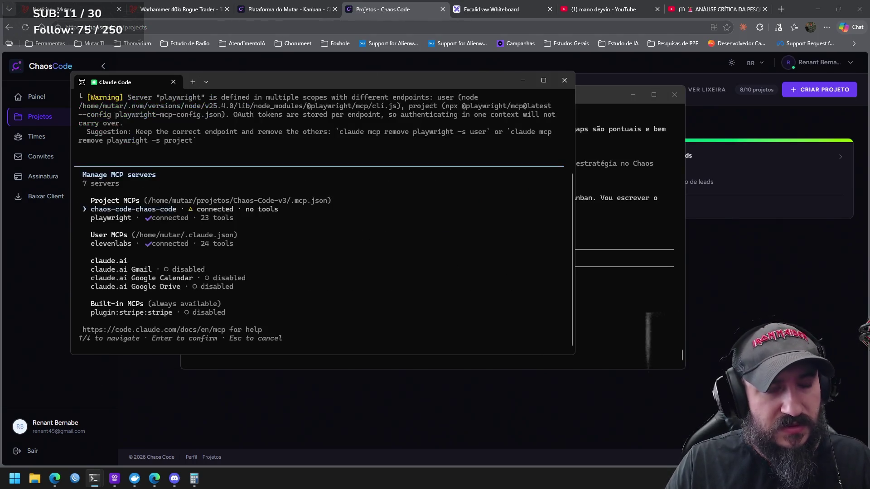
pyautogui.press('Return')
pyautogui.press('Down')
pyautogui.press('Return')
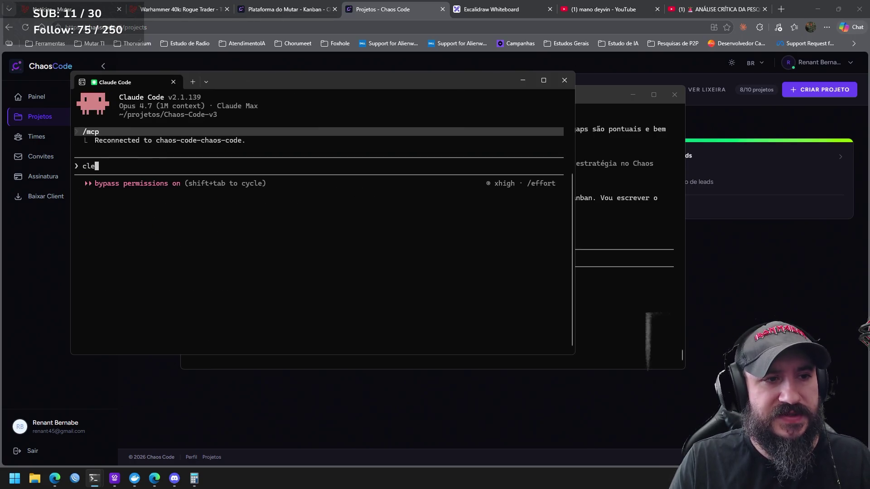
# Ask Claude Code 'rode o remotion'.
pyautogui.hotkey('ctrl', 'v')
pyautogui.press('BackSpace')
pyautogui.press('BackSpace')
pyautogui.press('BackSpace')
pyautogui.write('rode ')
pyautogui.write('o re')
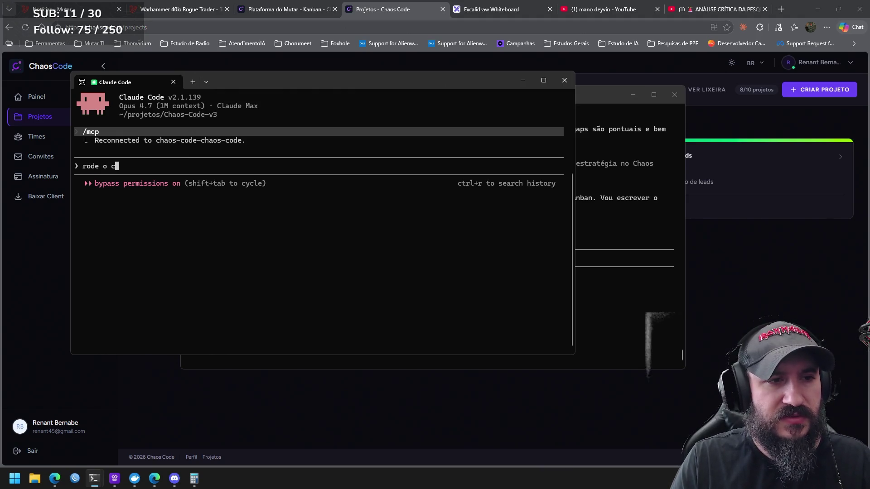
pyautogui.write('motion')
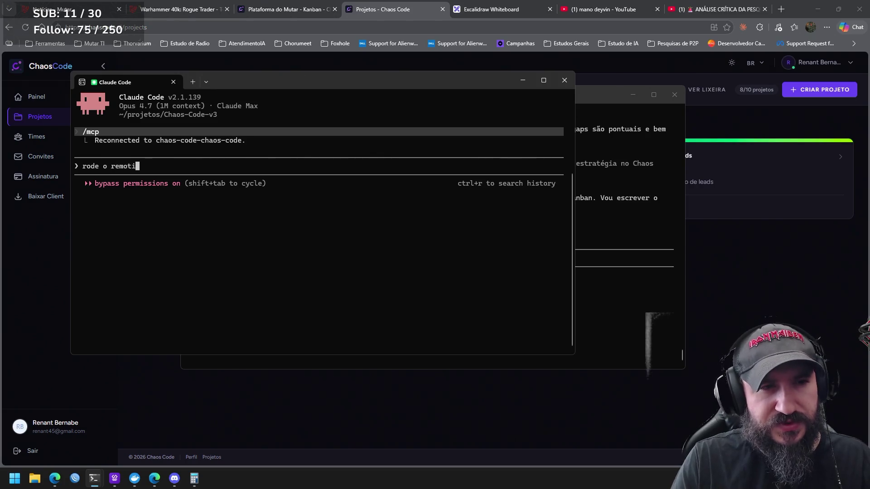
pyautogui.press('Return')
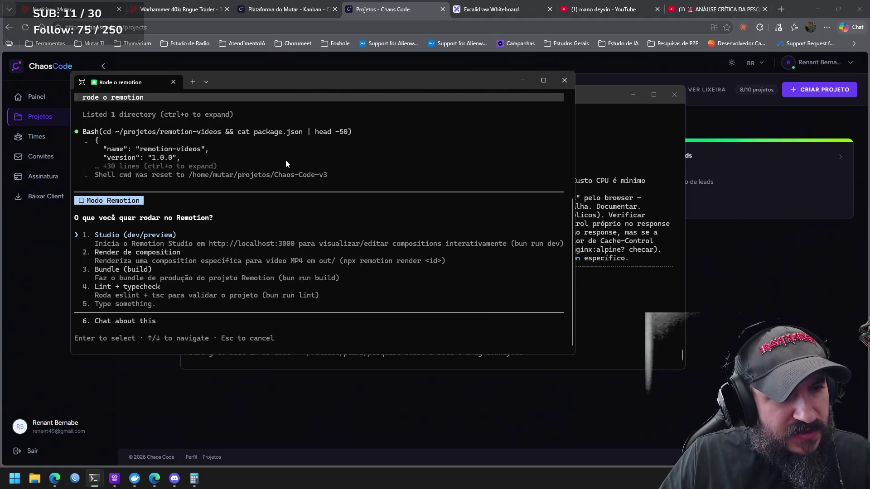
# Answer with the custom reply 'apenas rode com o especialista em videos'.
pyautogui.press('Down')
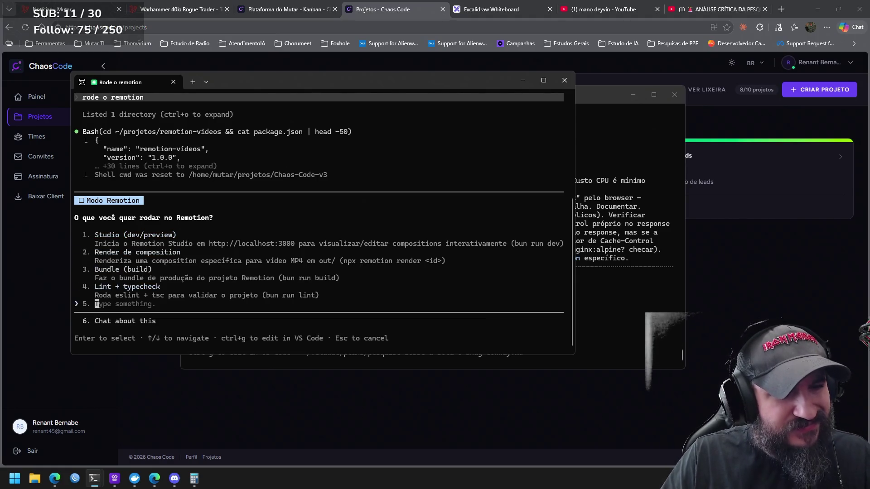
pyautogui.write('apenas rode com o esp')
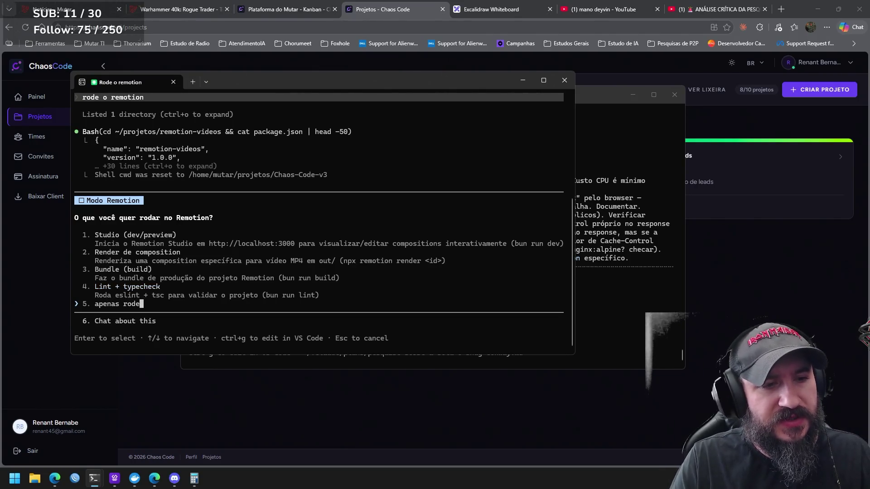
pyautogui.write('ecialista em vid')
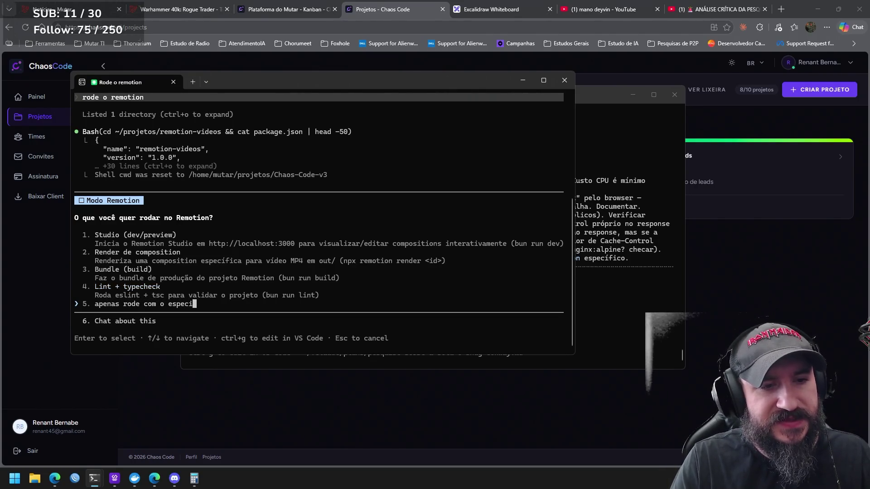
pyautogui.write('eos')
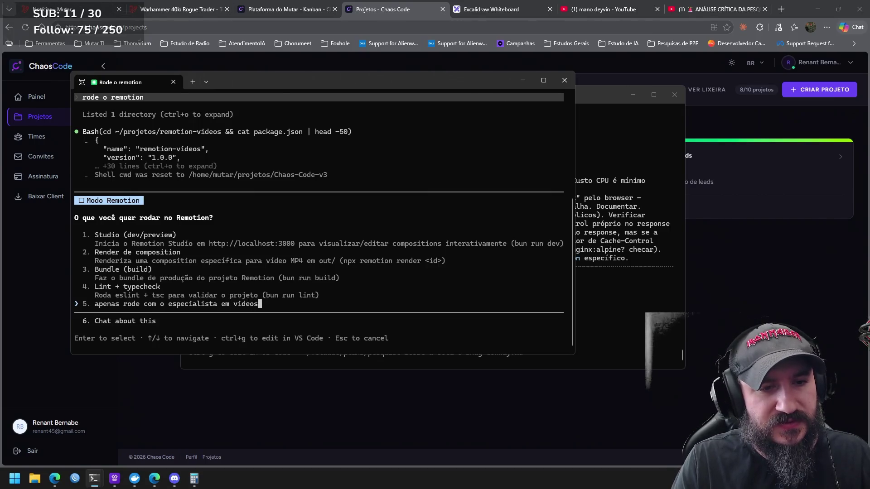
pyautogui.press('Return')
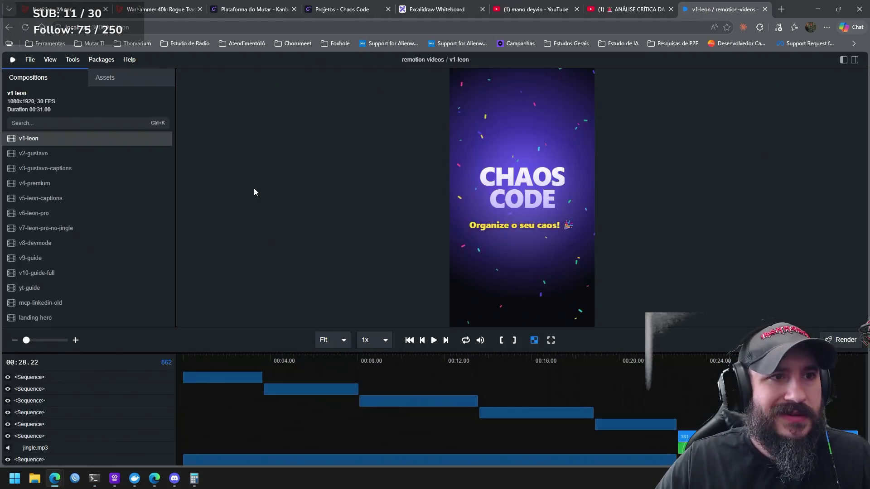
# Open the v10-guide-full composition, then check the 'Rode o remotion' terminal session.
pyautogui.scroll(-5, 109, 249)
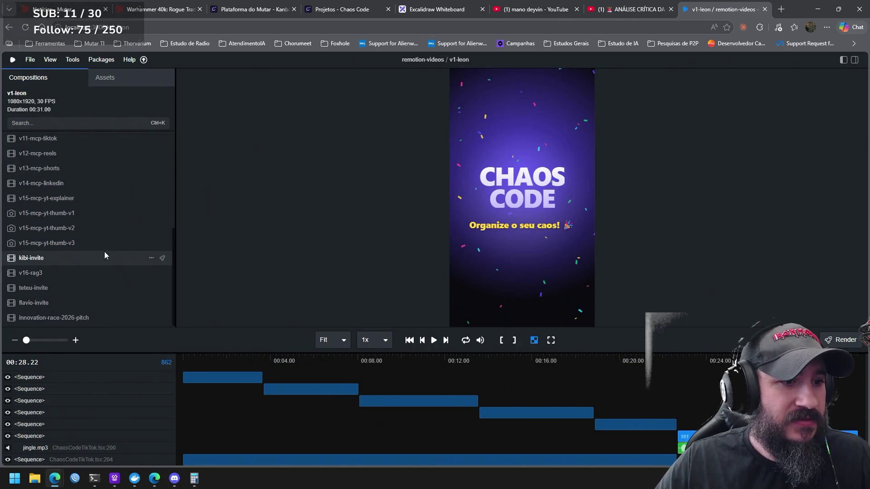
pyautogui.scroll(3, 103, 267)
pyautogui.scroll(3, 103, 270)
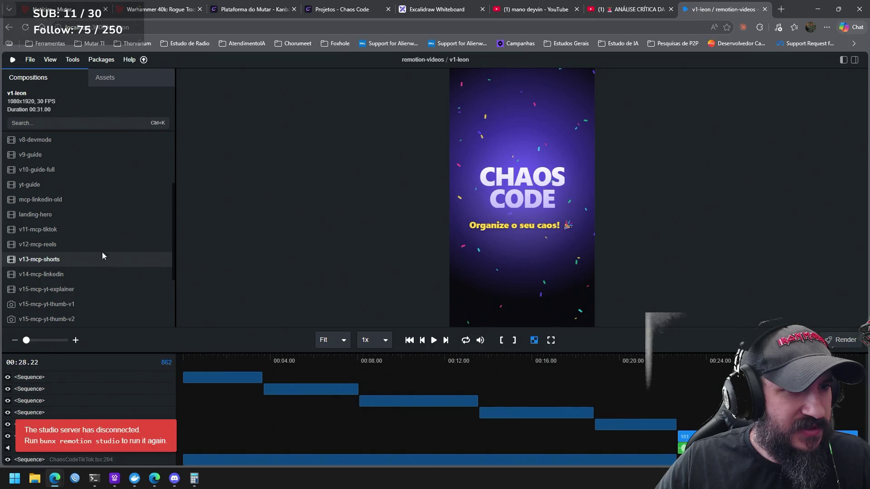
pyautogui.click(64, 168)
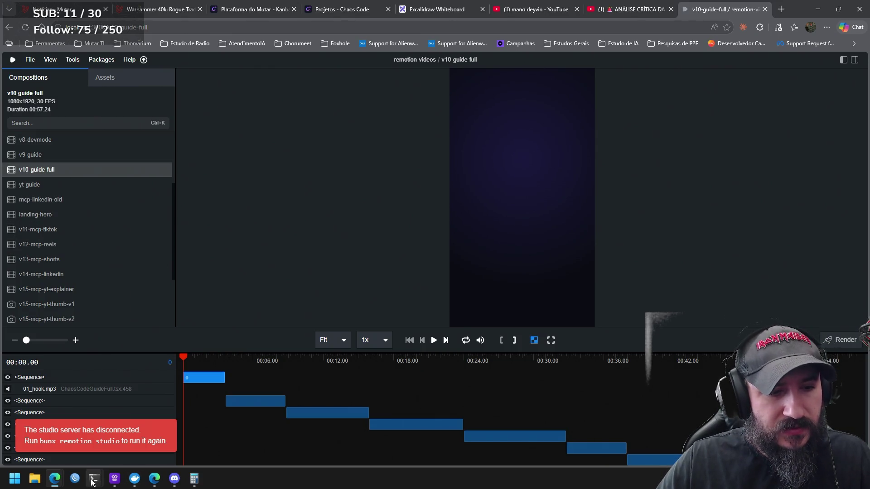
pyautogui.moveTo(94, 479)
pyautogui.moveTo(131, 441)
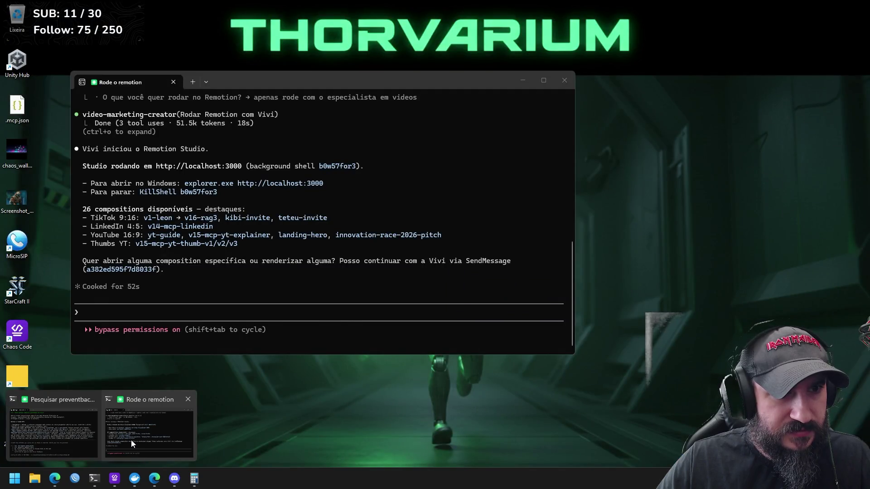
pyautogui.moveTo(80, 432)
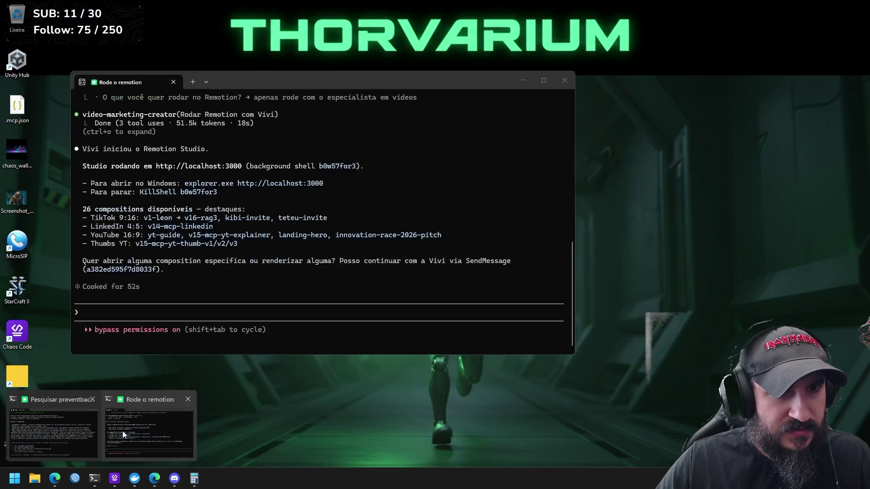
pyautogui.click(132, 430)
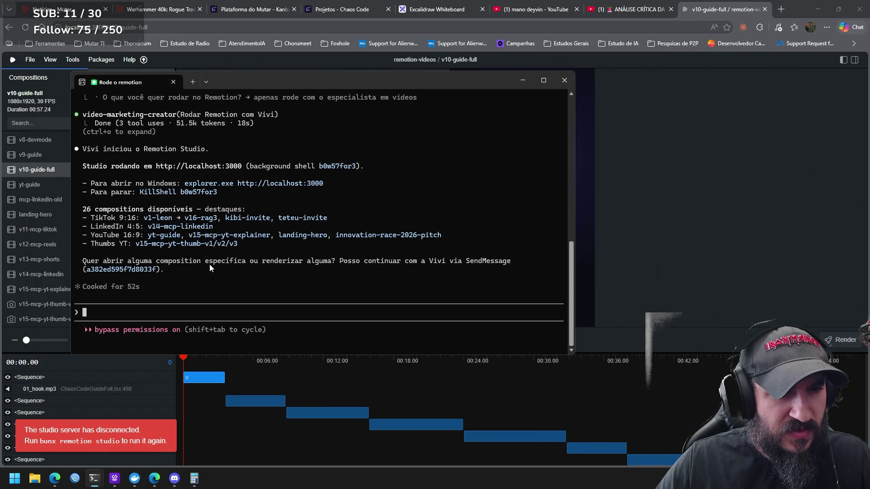
# Back in Remotion Studio, play and then pause the v10-guide-full preview.
pyautogui.click(621, 263)
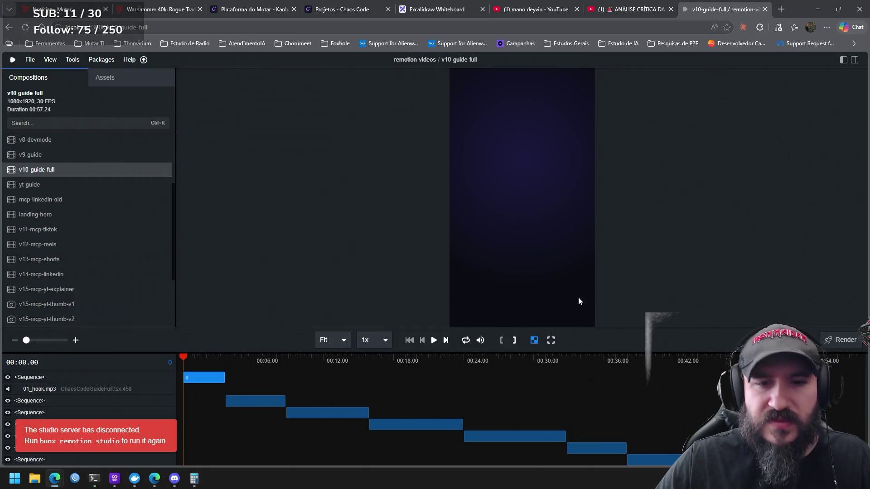
pyautogui.click(434, 340)
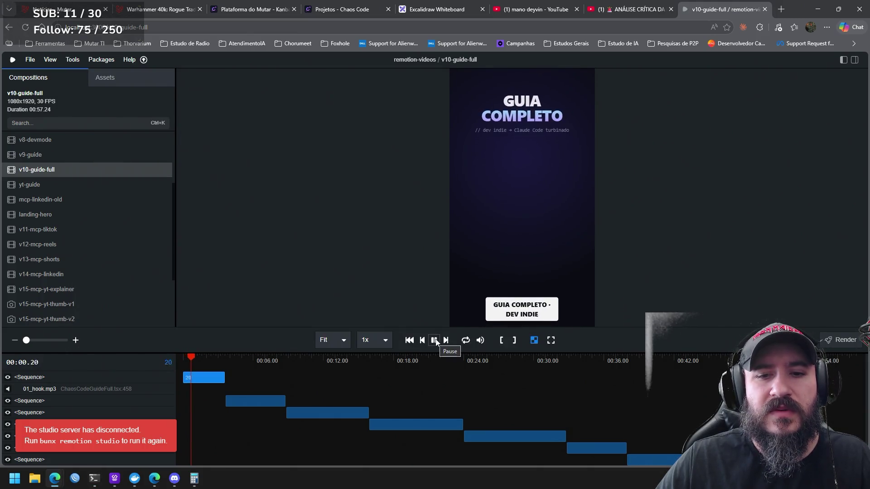
pyautogui.click(435, 340)
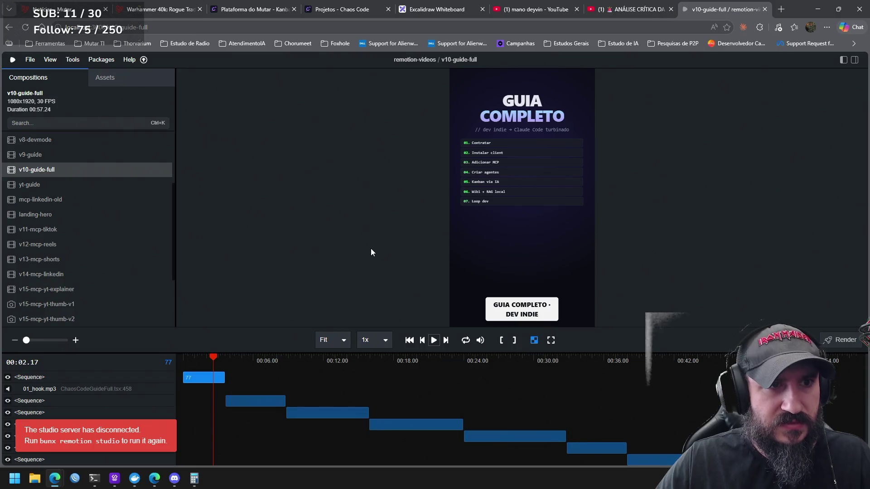
# Reload Remotion Studio, then type 'preciso que mantenha o remotion rodando para eu ver alguns videos' in the terminal.
pyautogui.press('F5')
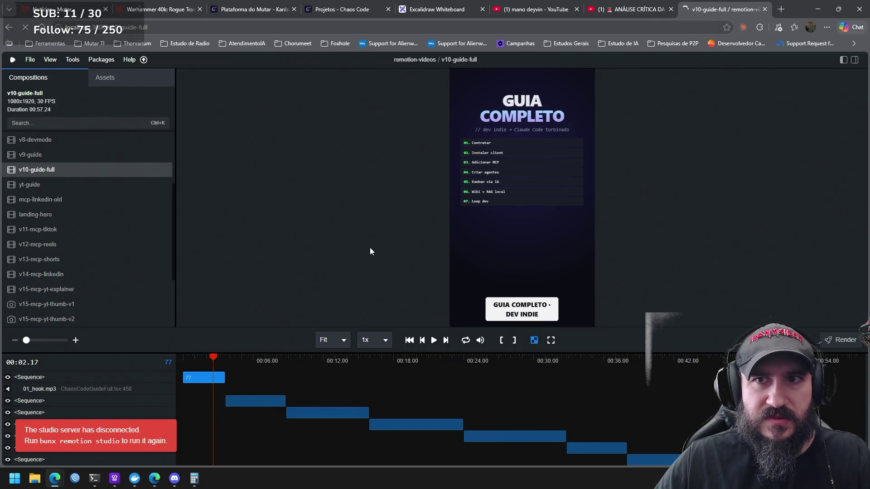
pyautogui.hotkey('alt', 'Tab')
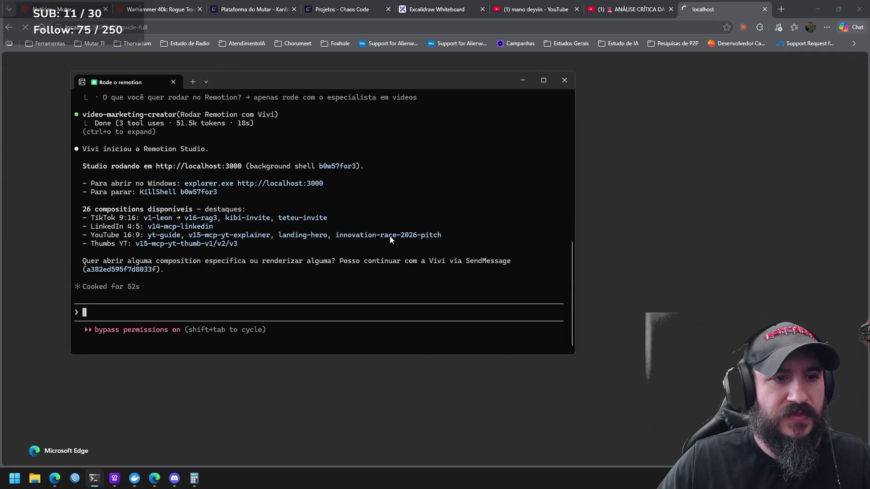
pyautogui.write('preciso que ma')
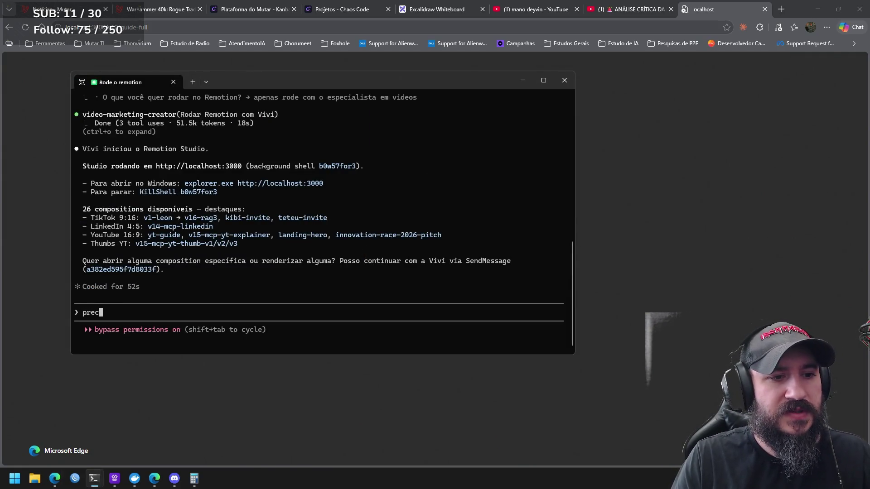
pyautogui.write('ntenha o rem')
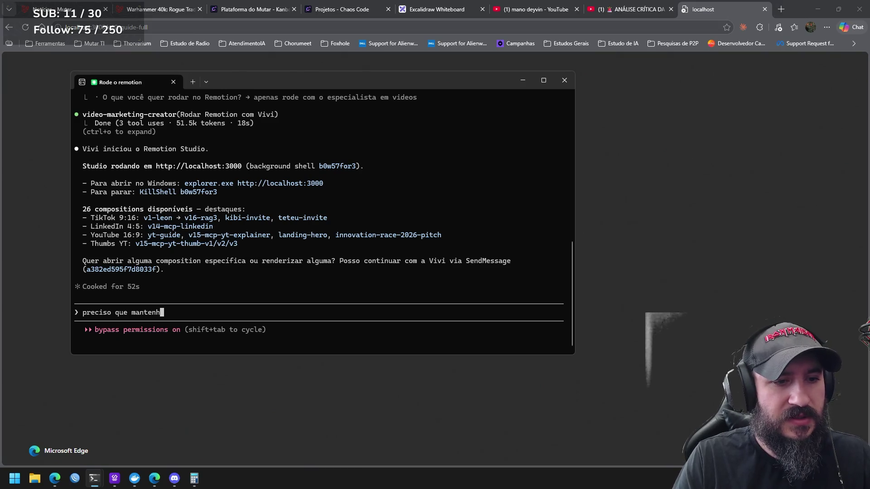
pyautogui.write('otion rodando')
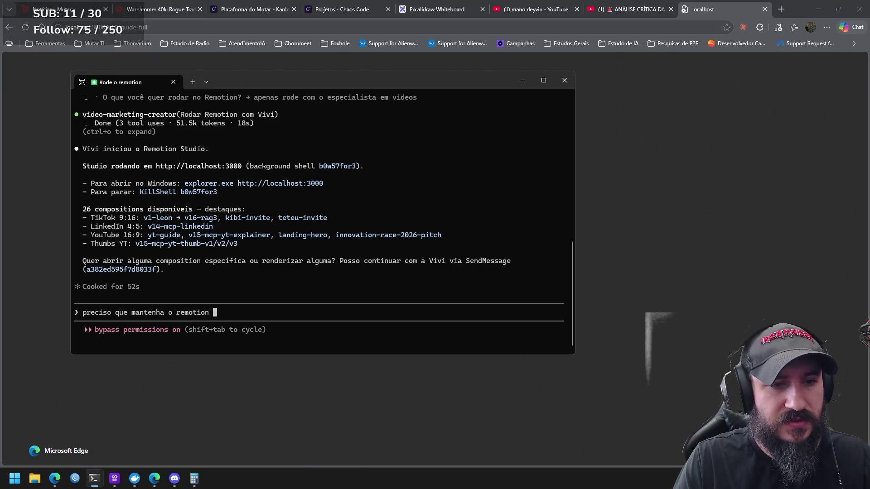
pyautogui.write(' para eu v')
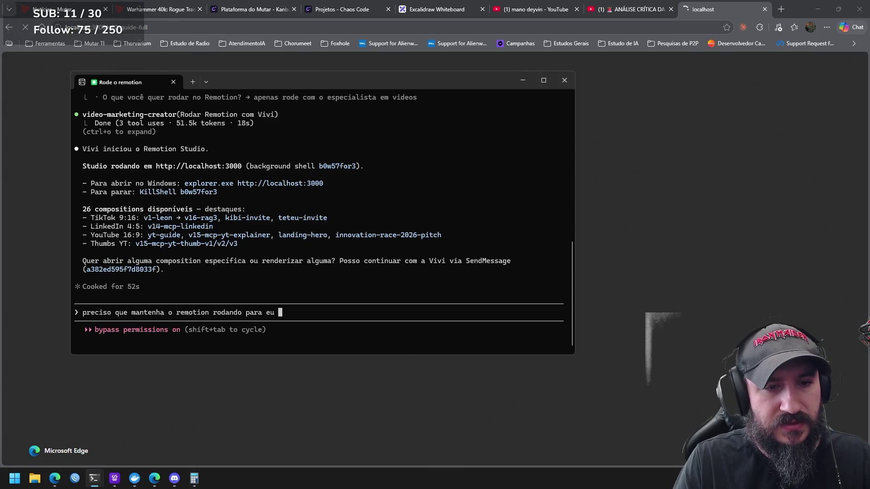
pyautogui.write('er')
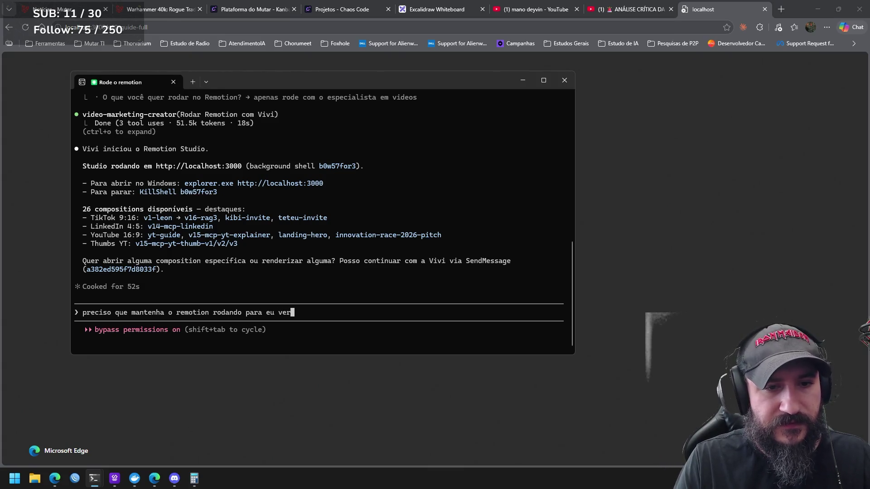
pyautogui.write(' alguns videos')
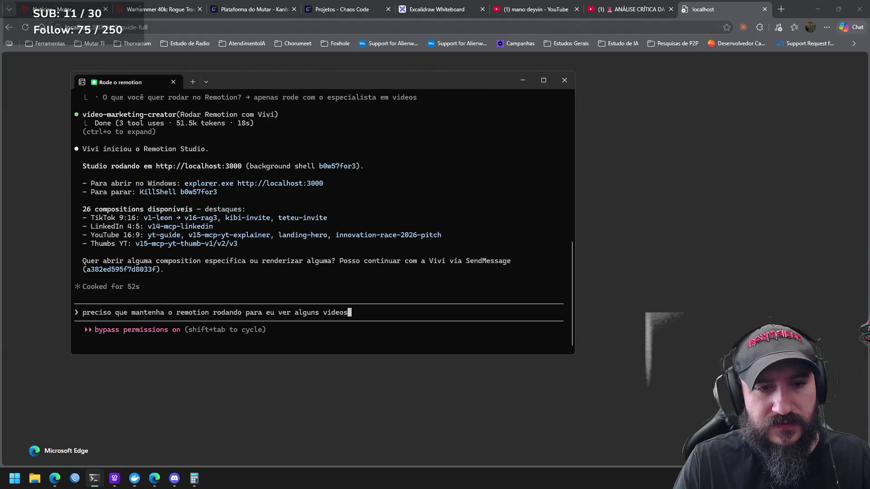
pyautogui.press('Return')
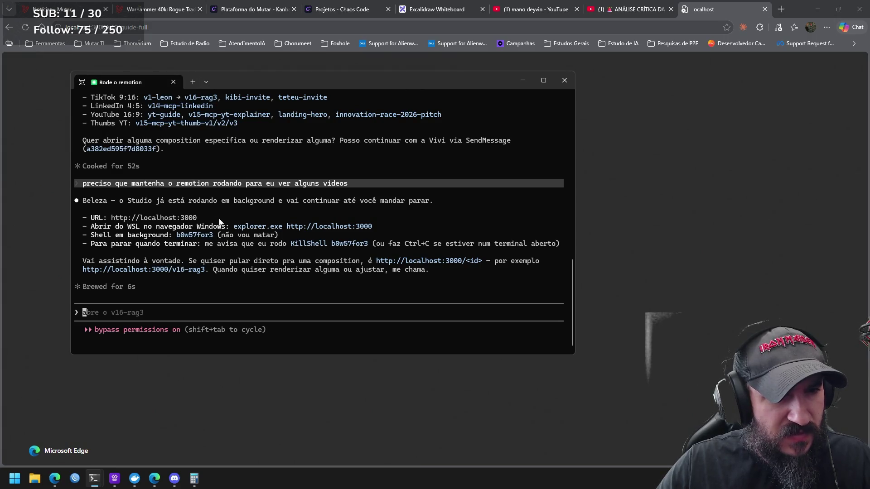
pyautogui.keyDown('ctrl'); pyautogui.click(193, 220); pyautogui.keyUp('ctrl')
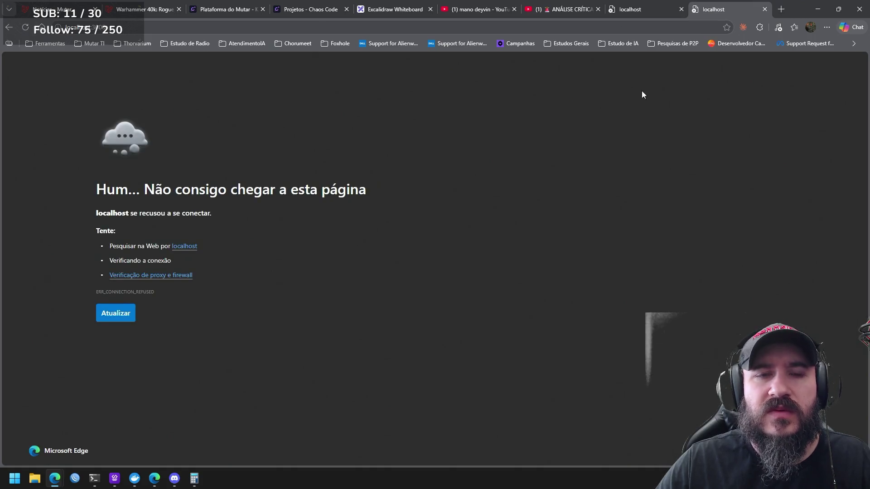
# Close both failed localhost tabs and return to the terminal.
pyautogui.click(765, 9)
pyautogui.click(765, 9)
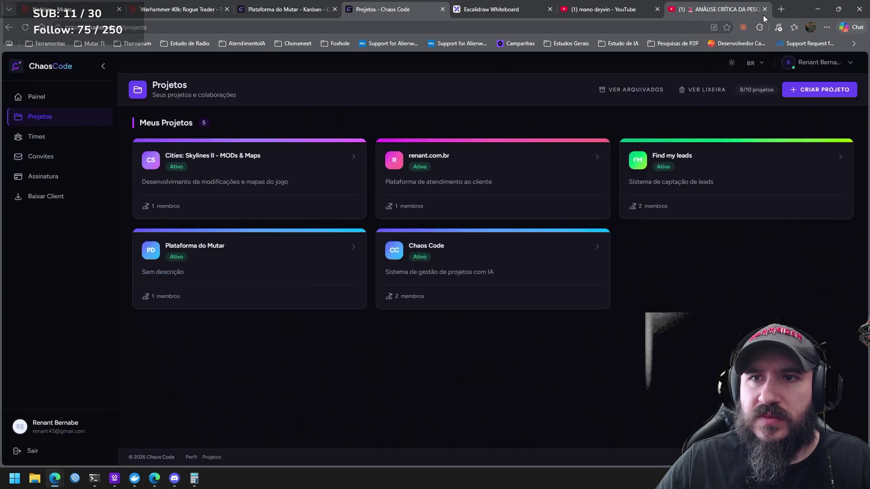
pyautogui.hotkey('alt', 'Tab')
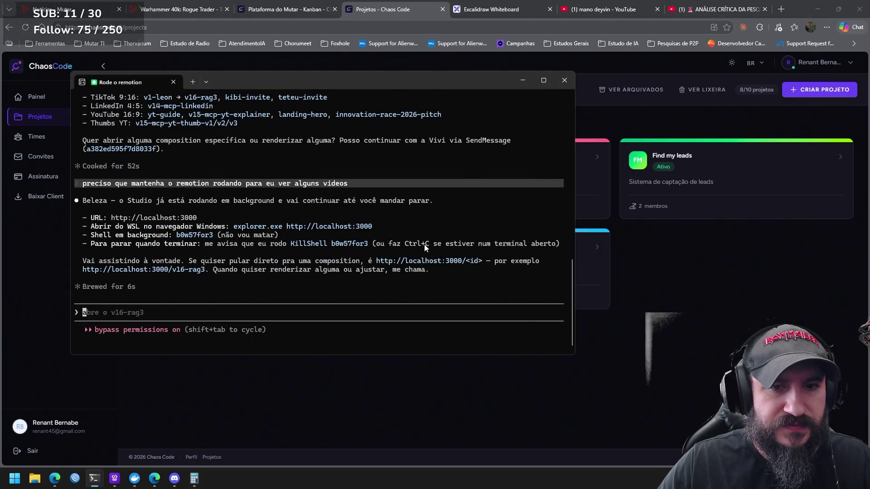
# Ask Vivi 'verifique pq o remotion não esta se mantendo de pé'.
pyautogui.scroll(4, 349, 224)
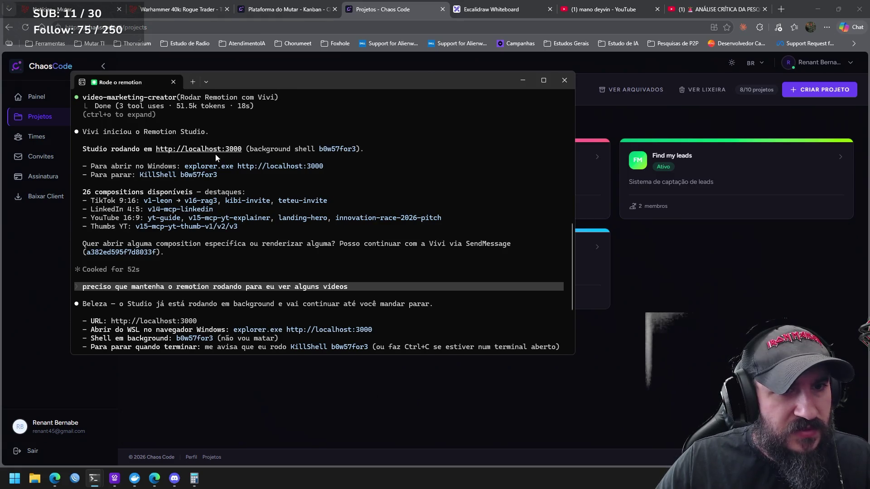
pyautogui.scroll(-3, 289, 234)
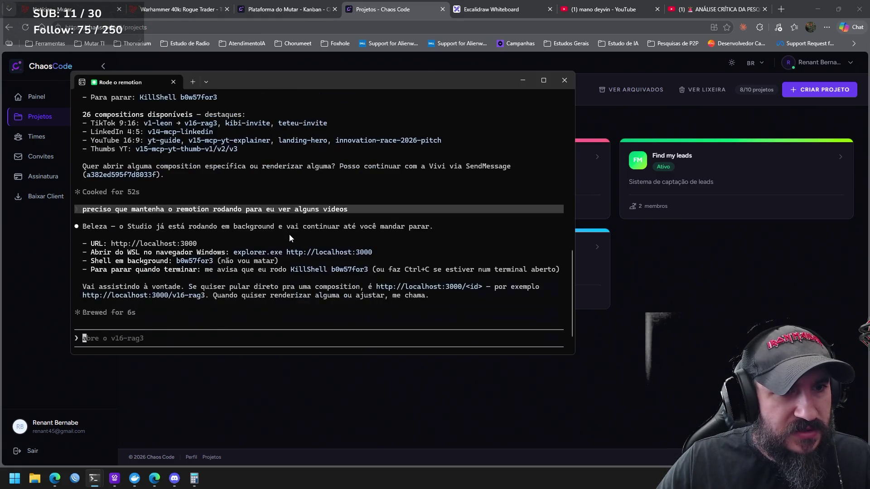
pyautogui.scroll(-1, 290, 236)
pyautogui.write('vivi ')
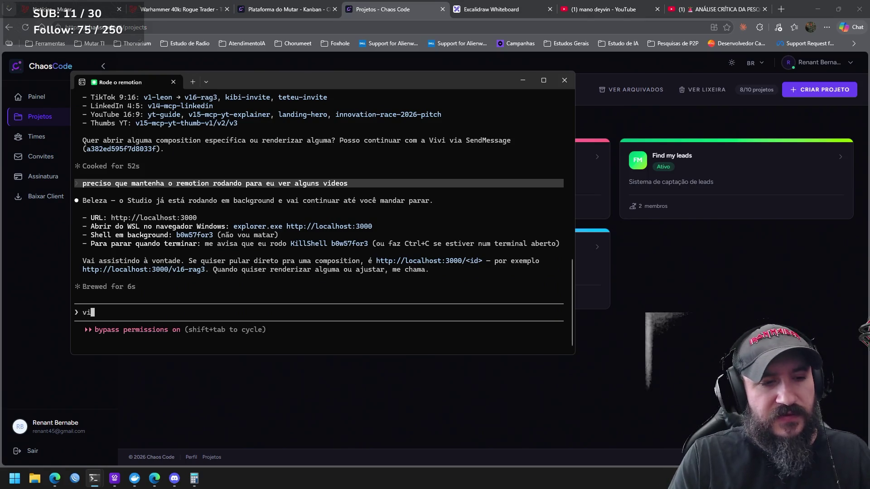
pyautogui.write('verifiqe')
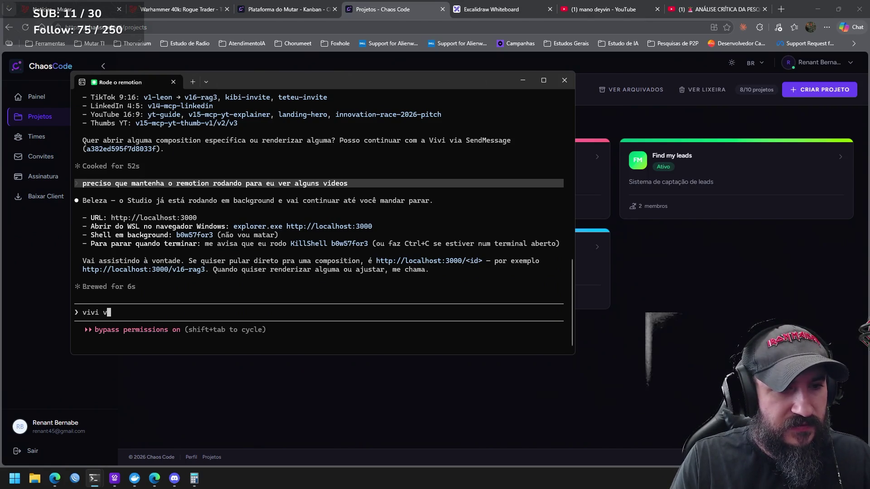
pyautogui.press('BackSpace')
pyautogui.write('ue pq o remot')
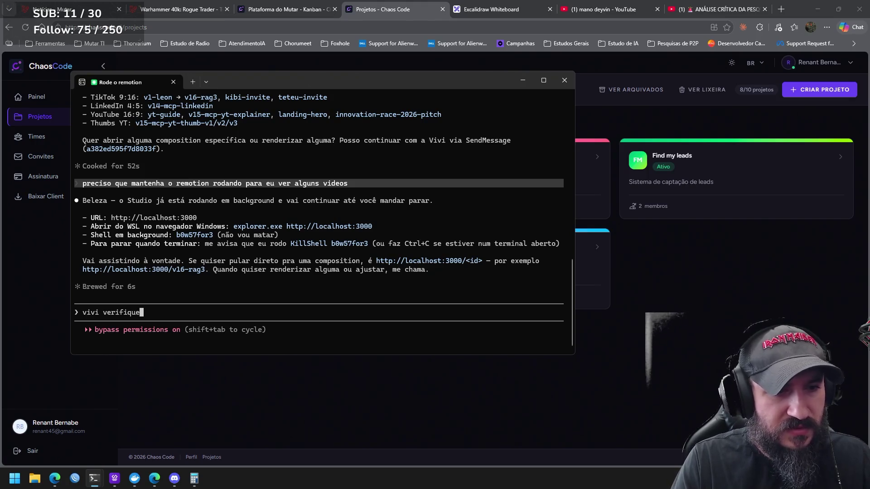
pyautogui.write('ion não esta')
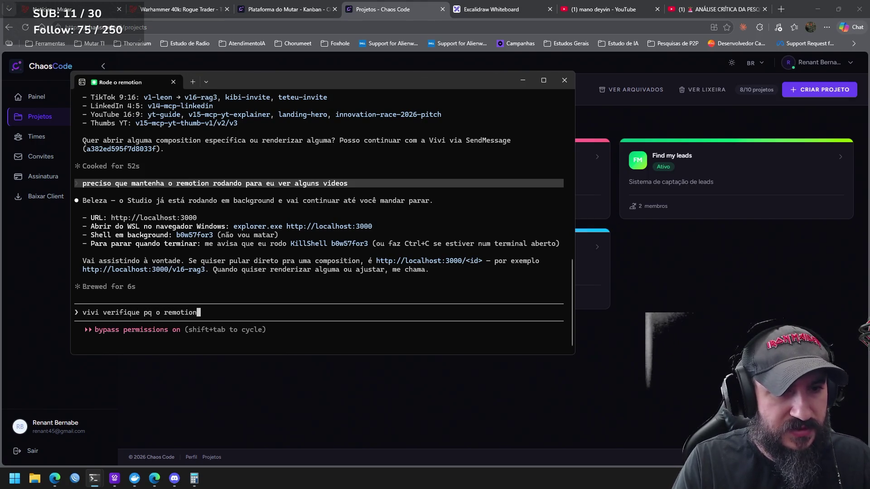
pyautogui.write(' se mantendo de')
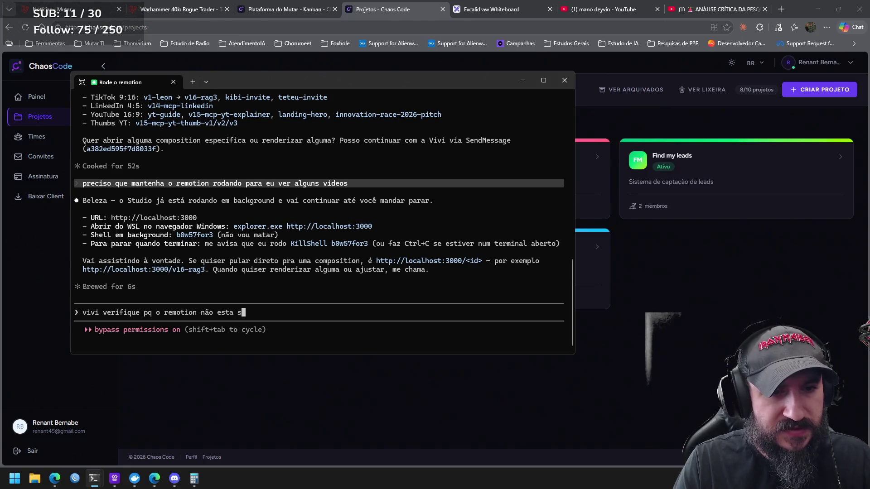
pyautogui.write(' pé')
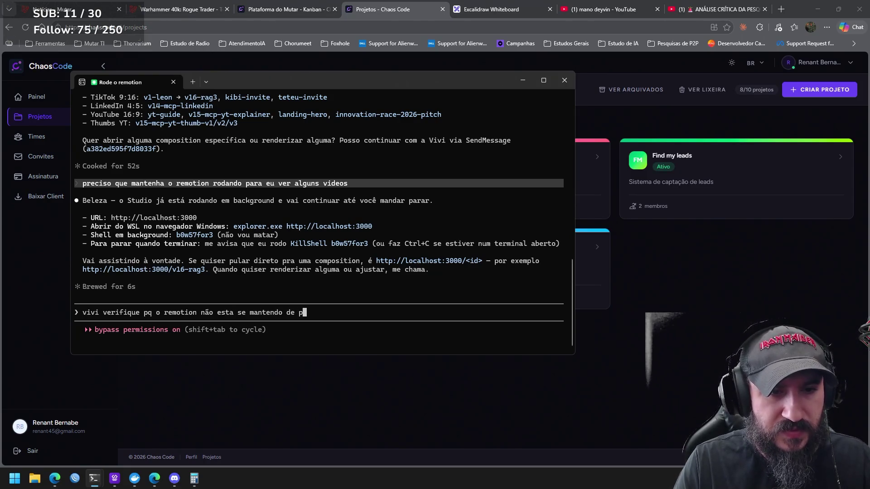
pyautogui.press('Return')
# Bring the Remotion terminal session back to the front.
pyautogui.hotkey('alt', 'Tab')
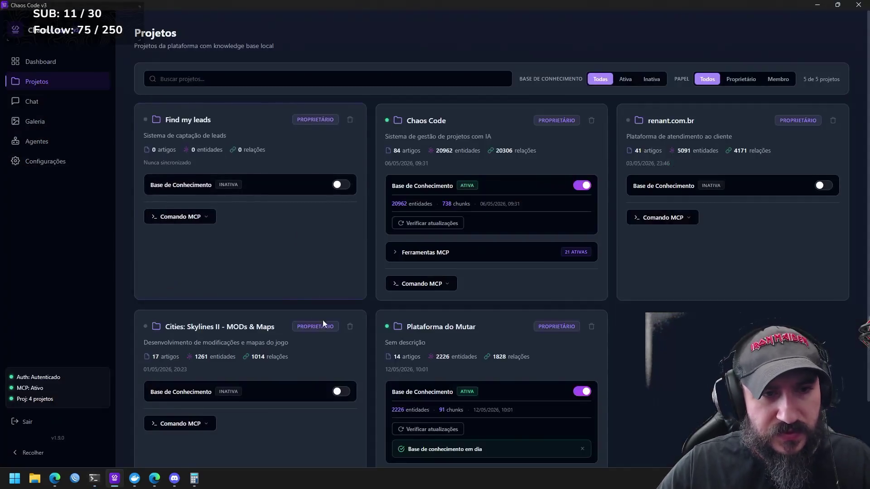
pyautogui.moveTo(94, 478)
pyautogui.click(153, 423)
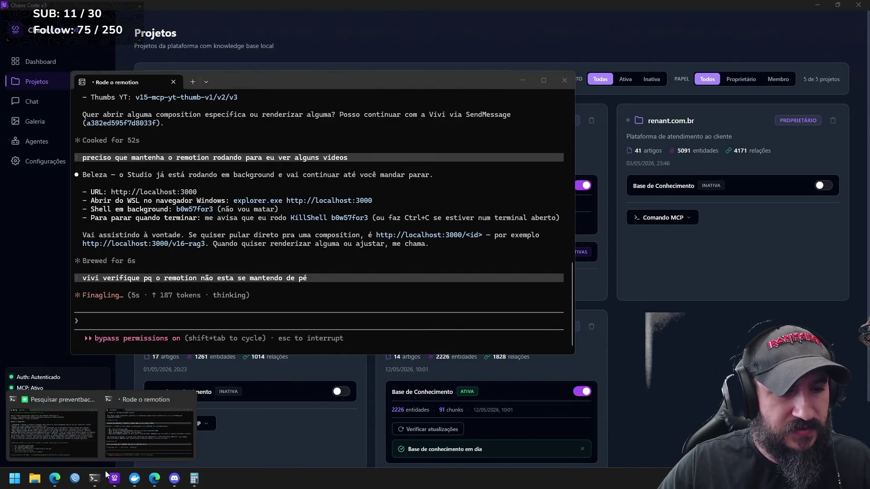
# In Docker Desktop, show the ports for mailpit-1 (1025, 8025) and laravel.test-1 (80:80).
pyautogui.click(136, 479)
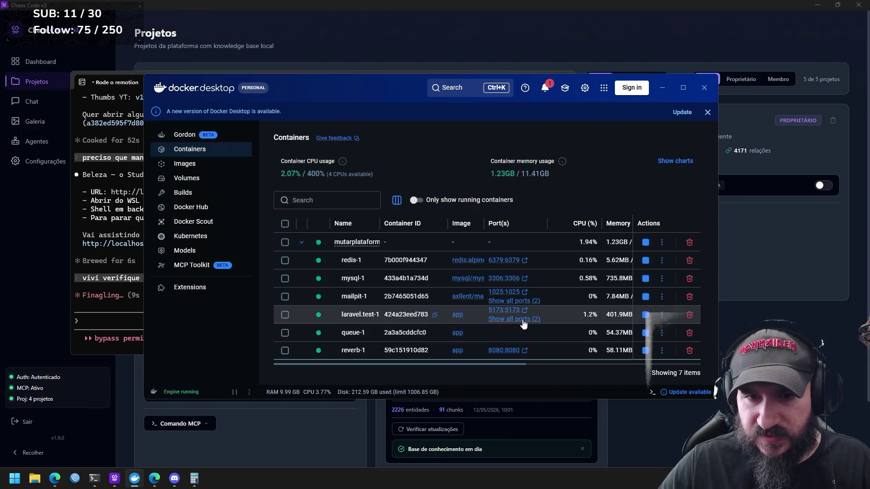
pyautogui.click(524, 301)
pyautogui.click(504, 319)
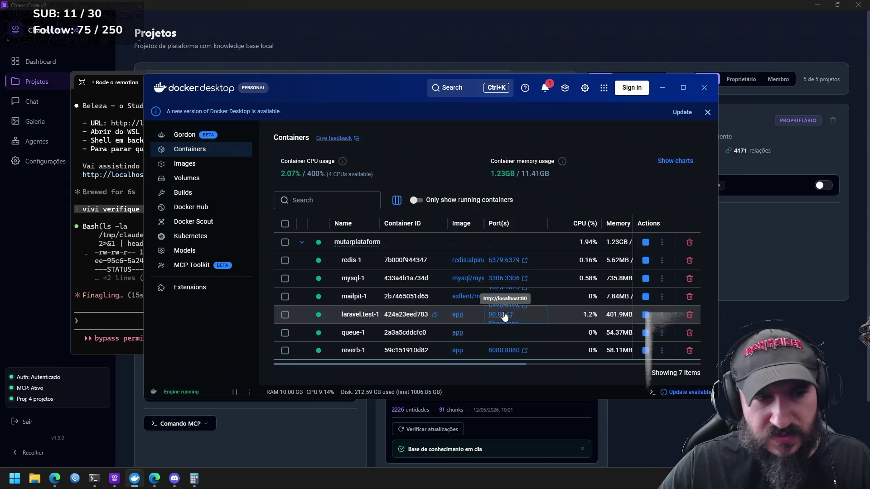
pyautogui.click(77, 351)
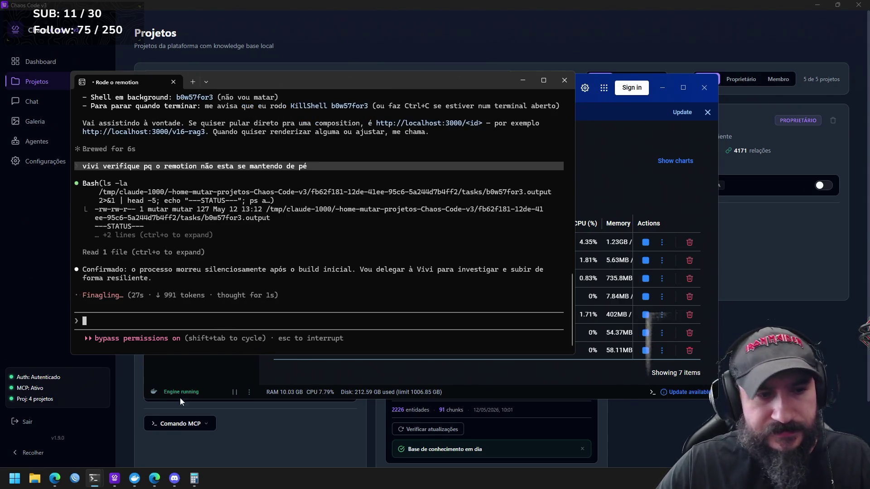
# Approve the preventback hardening plan with 'Yes, and bypass permissions'.
pyautogui.moveTo(94, 478)
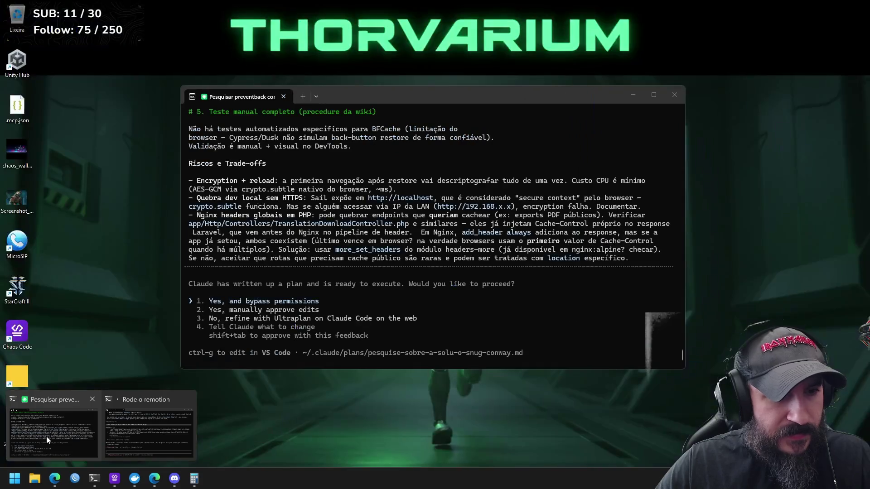
pyautogui.click(46, 436)
pyautogui.scroll(1, 229, 133)
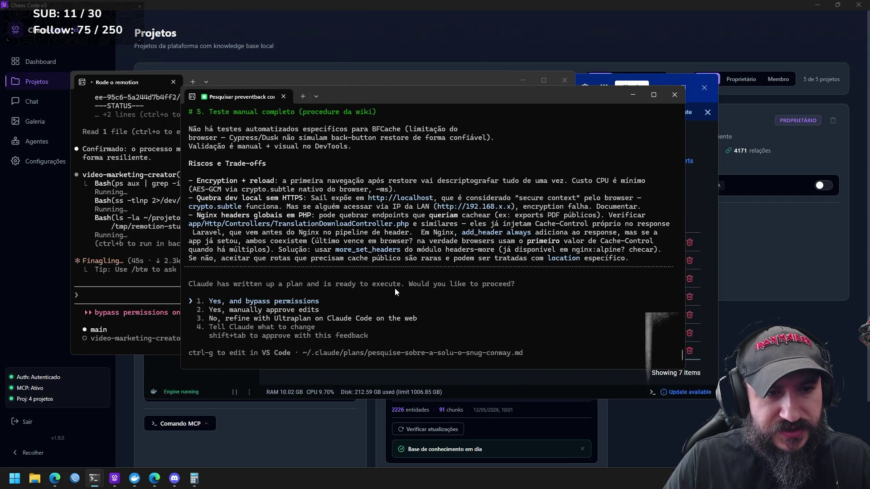
pyautogui.press('Return')
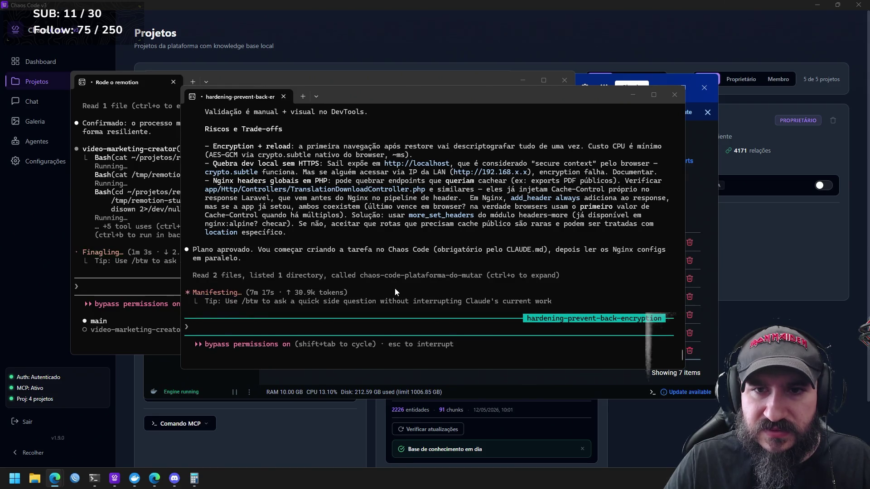
pyautogui.hotkey('alt', 'Tab')
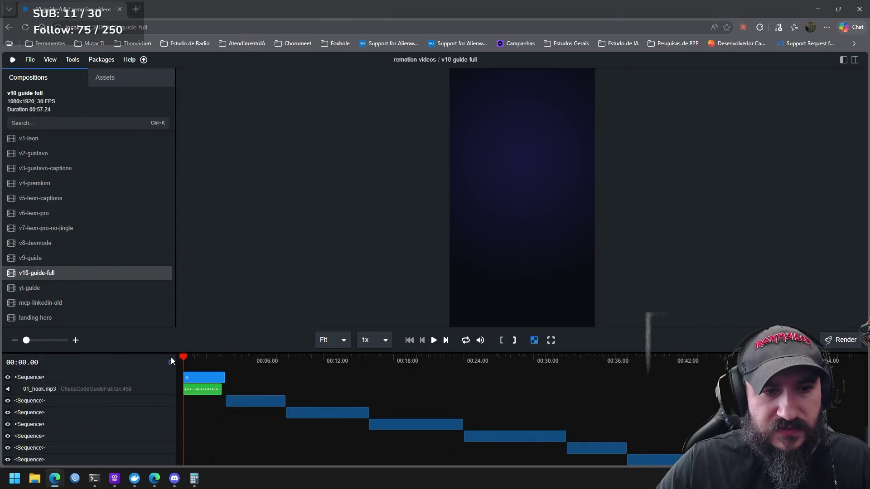
# Restart v10-guide-full from the beginning and watch it full-screen to the closing card.
pyautogui.click(434, 341)
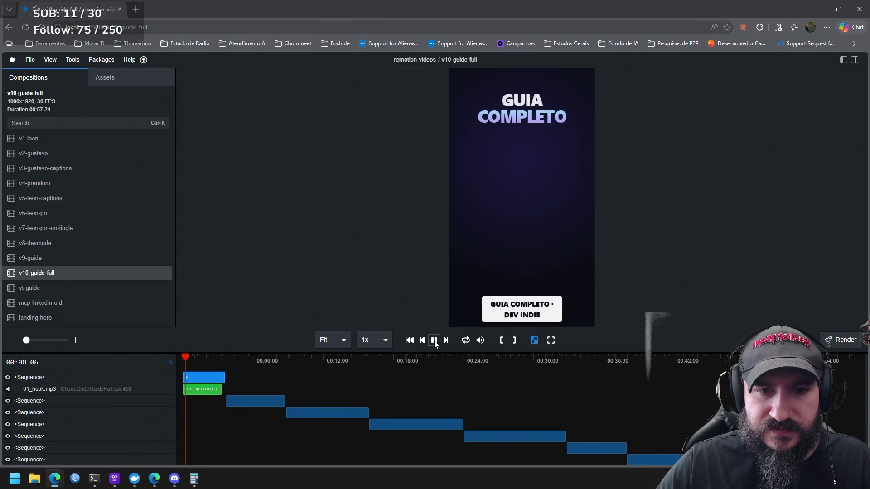
pyautogui.moveTo(195, 355); pyautogui.dragTo(176, 360)
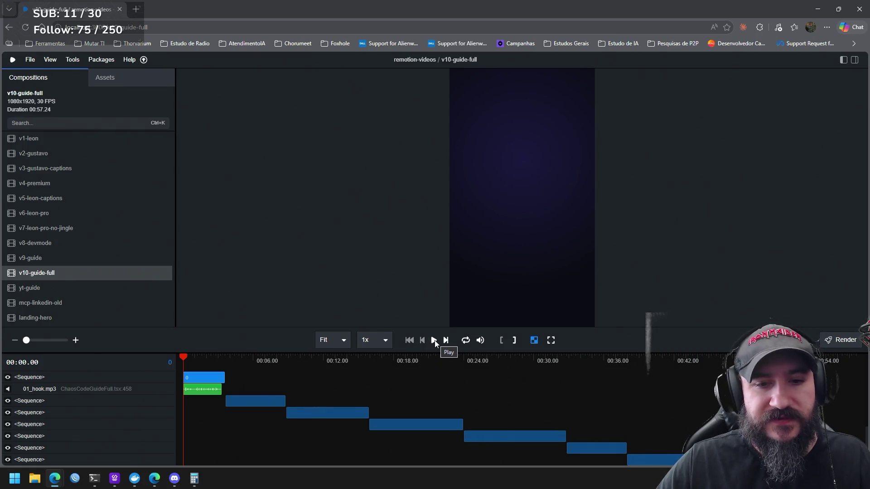
pyautogui.click(434, 341)
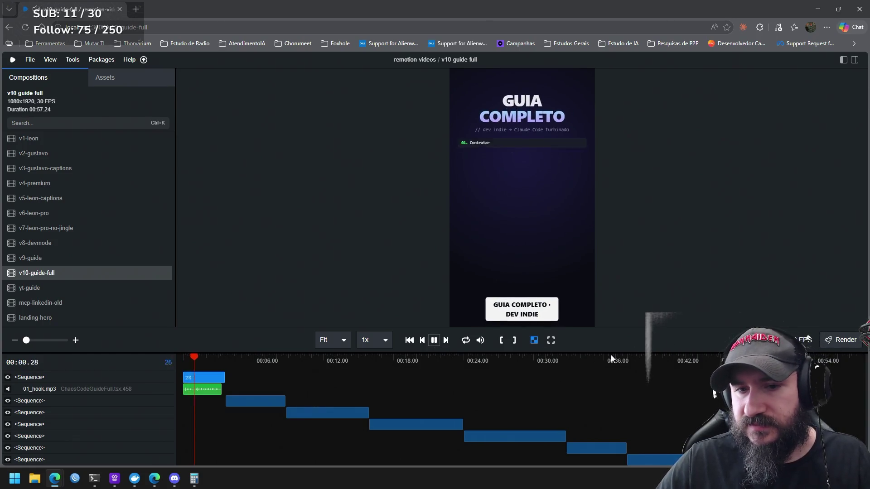
pyautogui.click(551, 340)
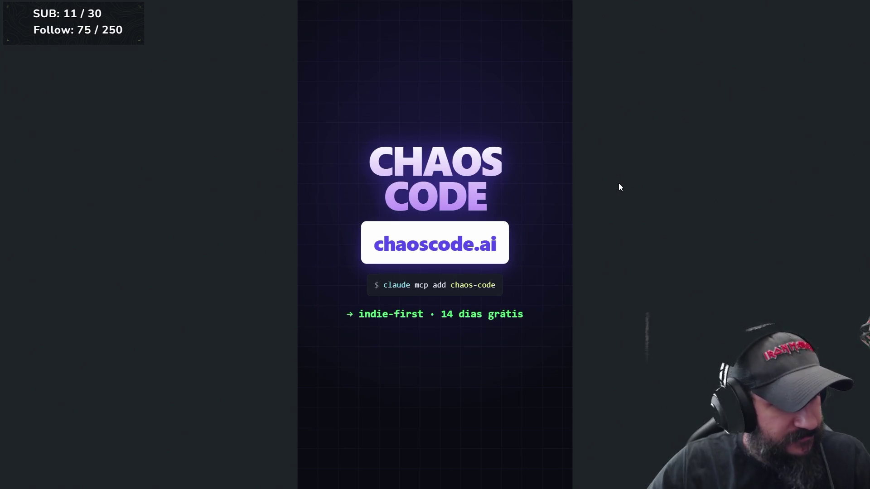
pyautogui.press('Escape')
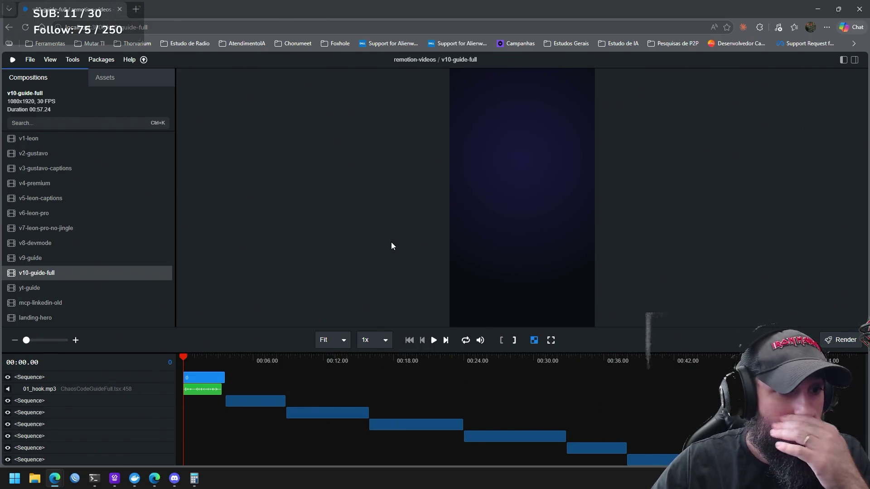
pyautogui.scroll(-5, 98, 263)
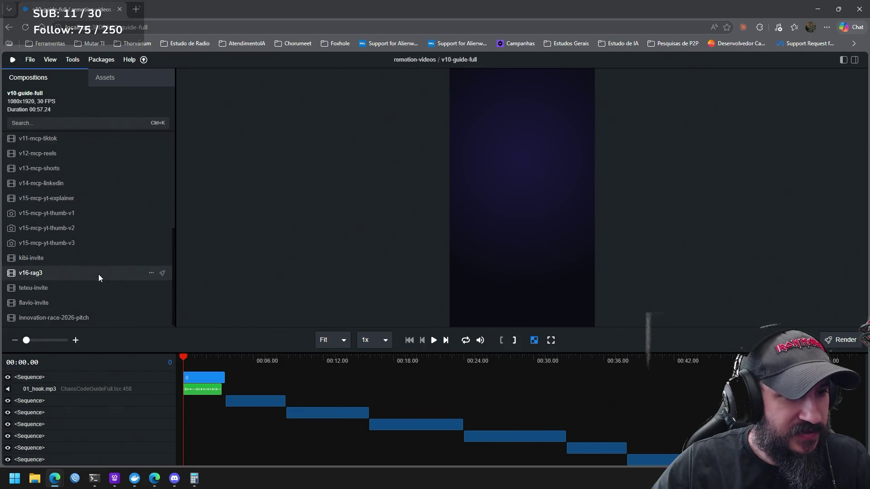
pyautogui.click(96, 318)
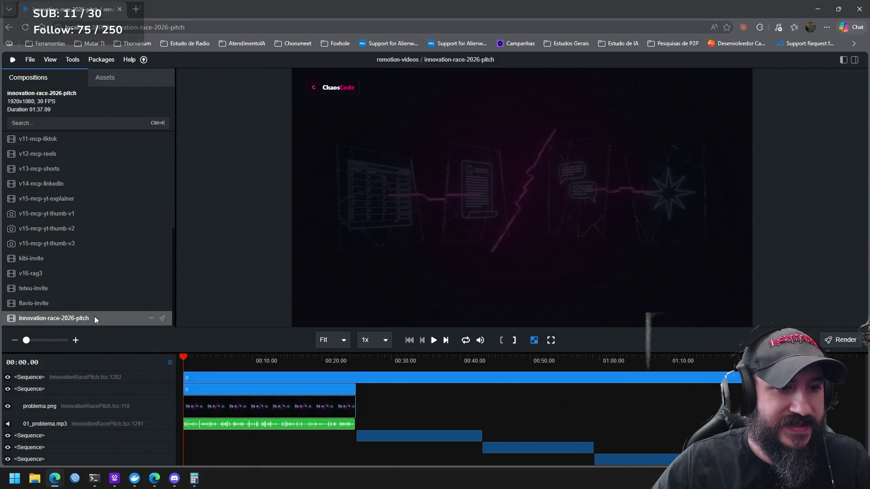
pyautogui.click(77, 262)
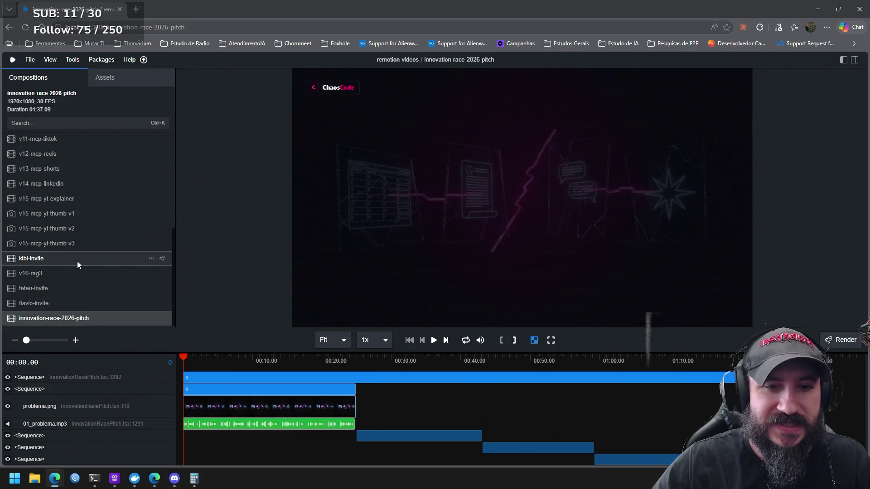
pyautogui.click(81, 248)
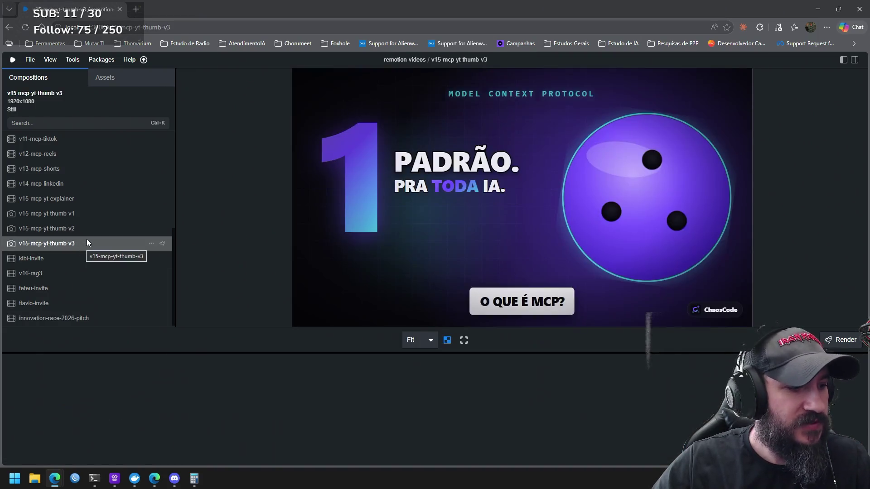
pyautogui.click(87, 233)
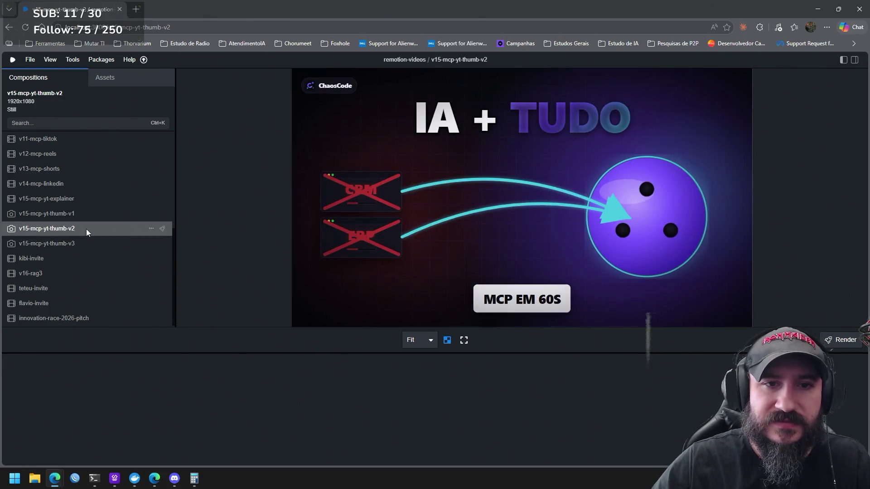
pyautogui.click(86, 219)
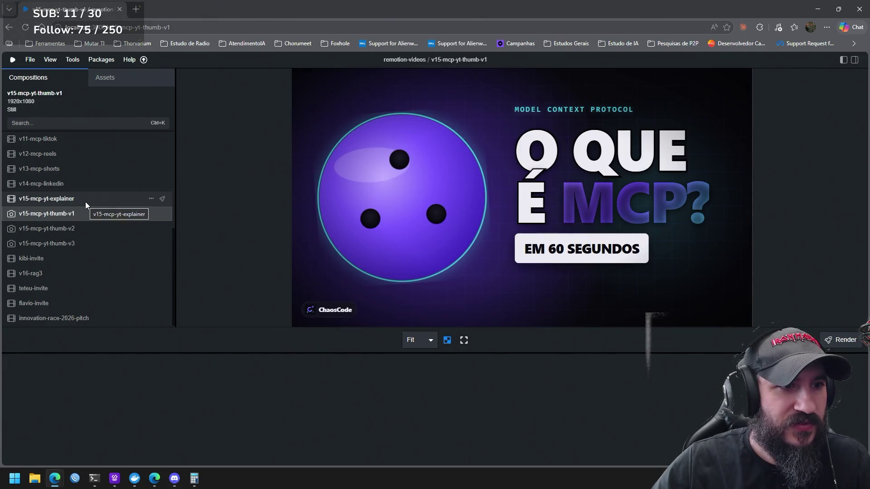
pyautogui.click(85, 202)
pyautogui.click(86, 190)
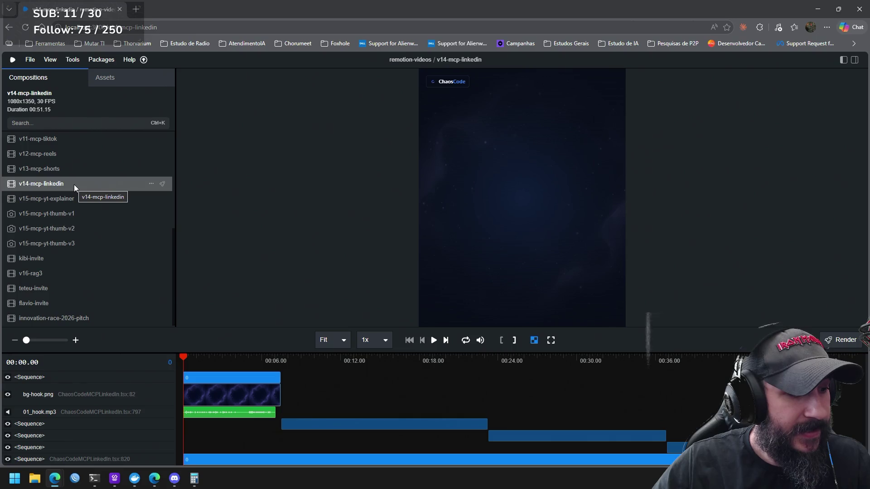
pyautogui.click(434, 340)
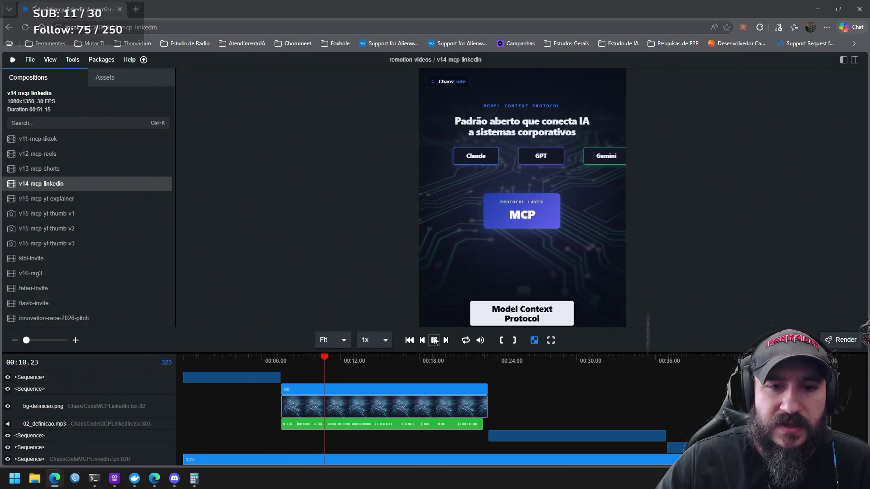
pyautogui.press('space')
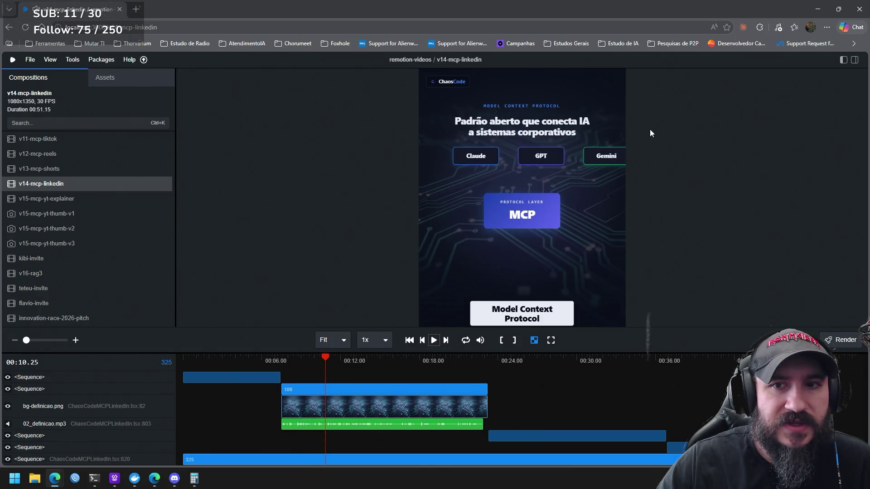
pyautogui.click(88, 199)
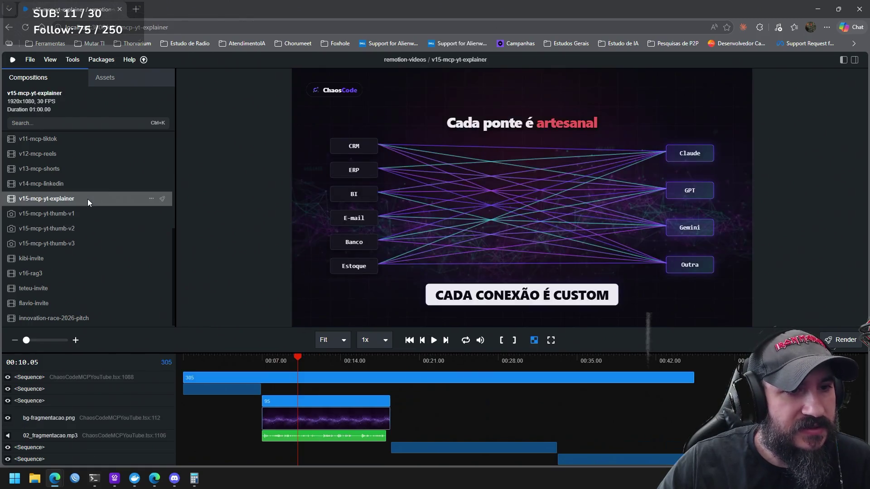
pyautogui.click(81, 209)
pyautogui.click(68, 167)
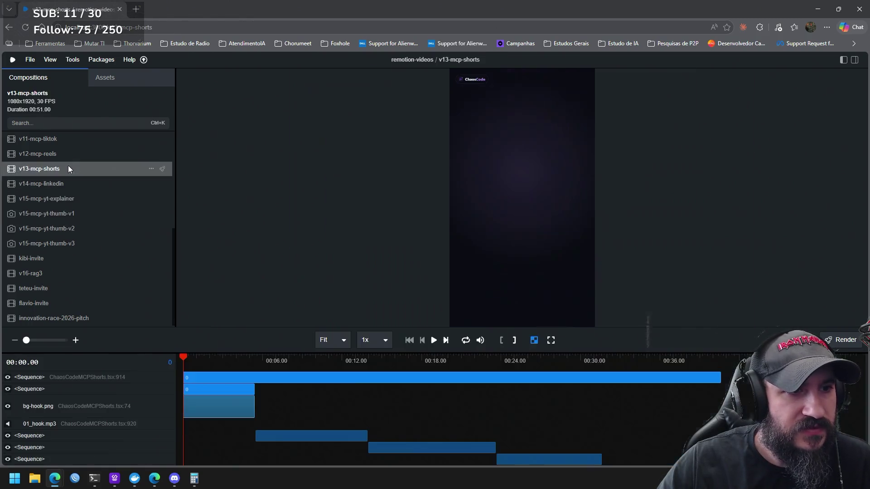
pyautogui.click(69, 158)
pyautogui.scroll(2, 58, 192)
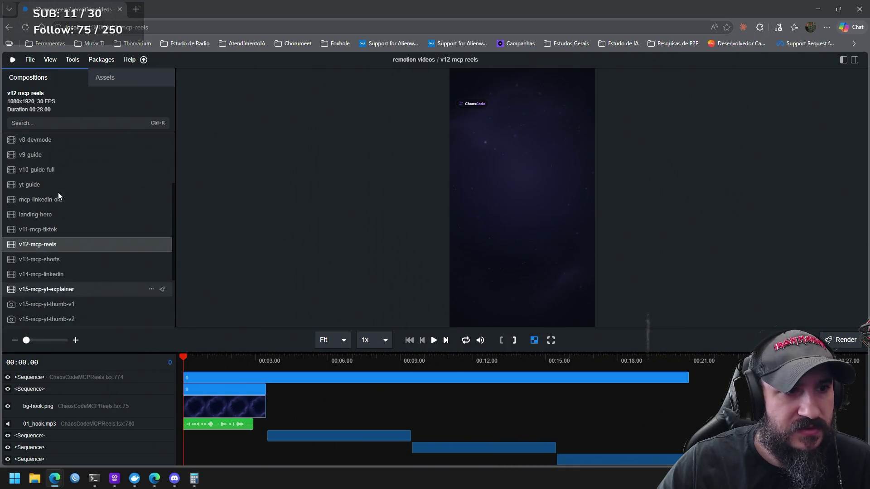
pyautogui.click(434, 341)
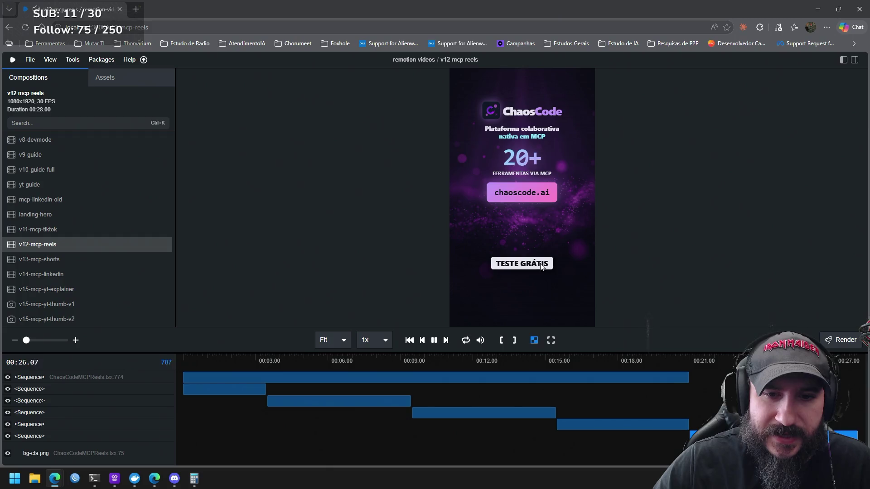
pyautogui.click(434, 341)
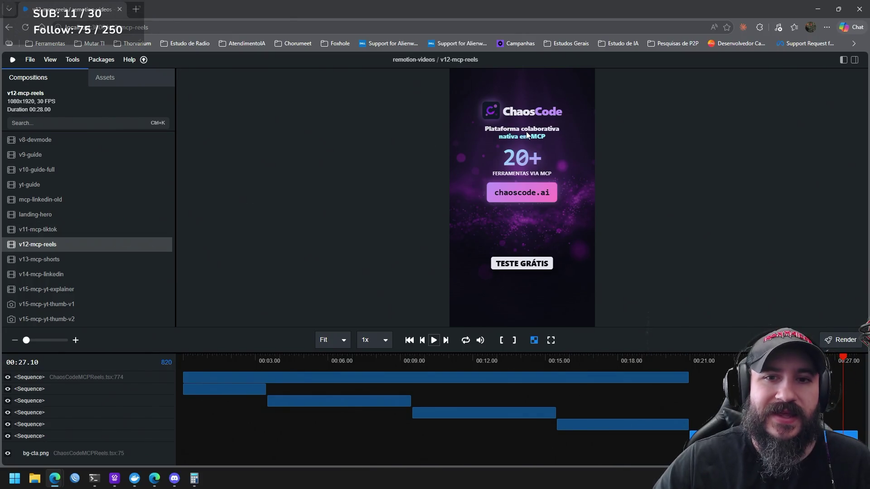
pyautogui.click(58, 229)
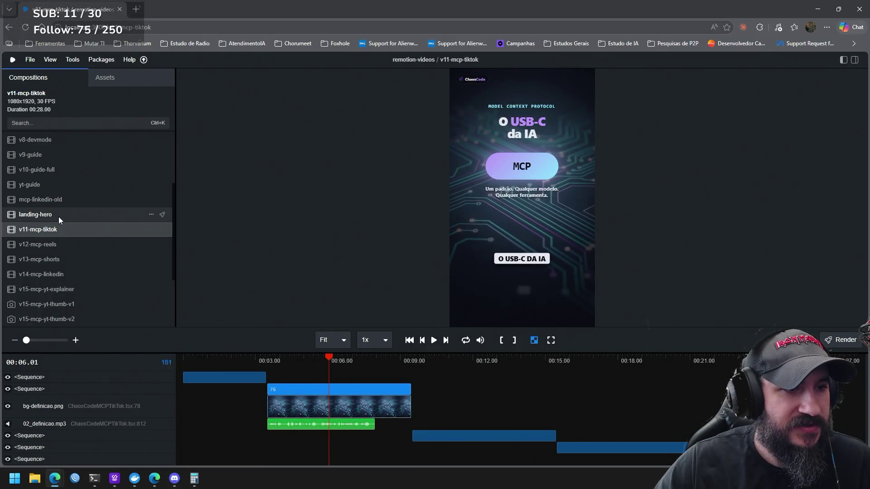
pyautogui.click(59, 216)
pyautogui.click(64, 201)
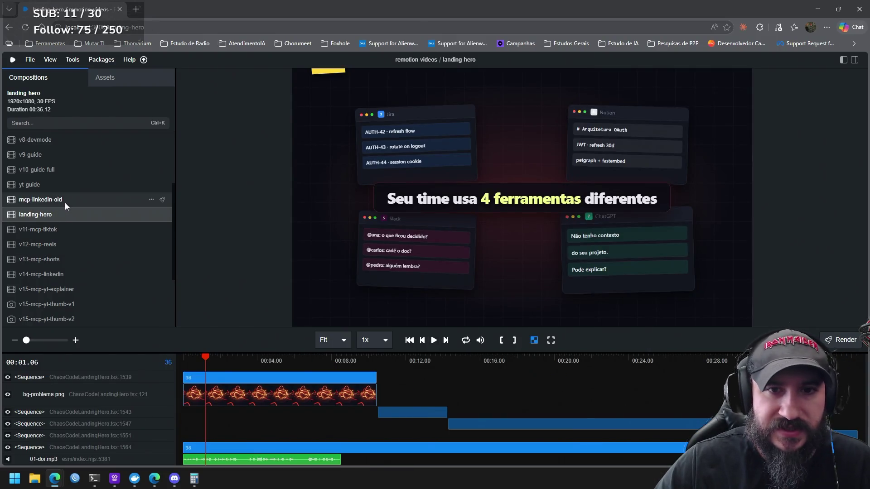
pyautogui.click(67, 186)
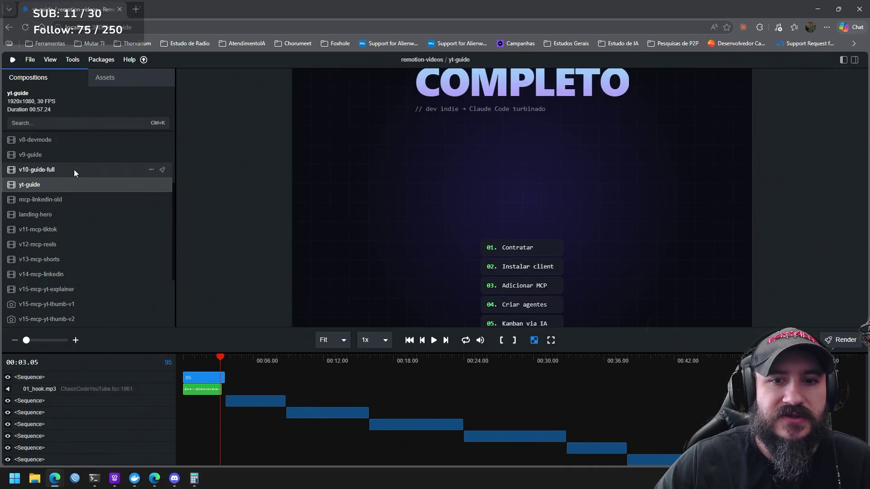
pyautogui.click(74, 170)
pyautogui.scroll(2, 100, 229)
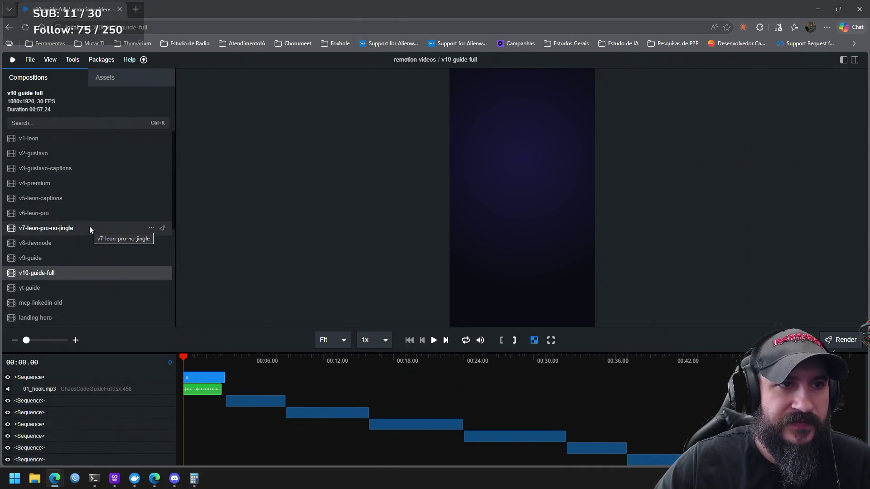
pyautogui.scroll(-3, 86, 221)
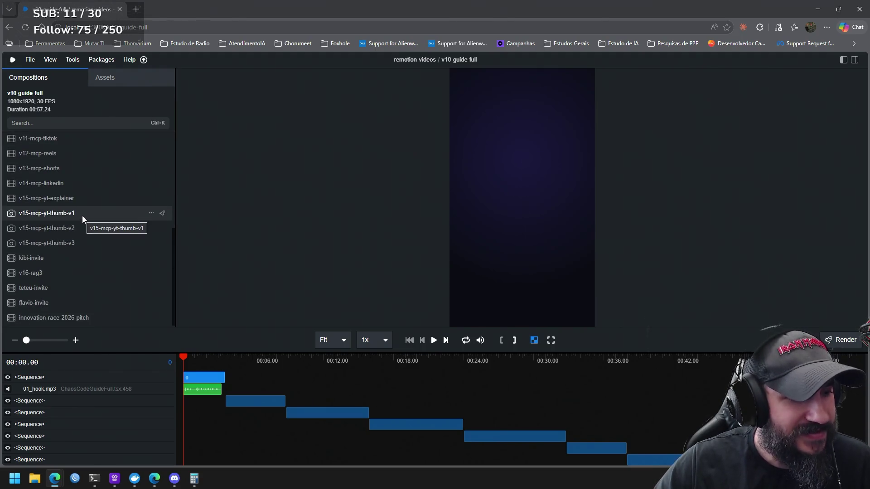
pyautogui.click(861, 10)
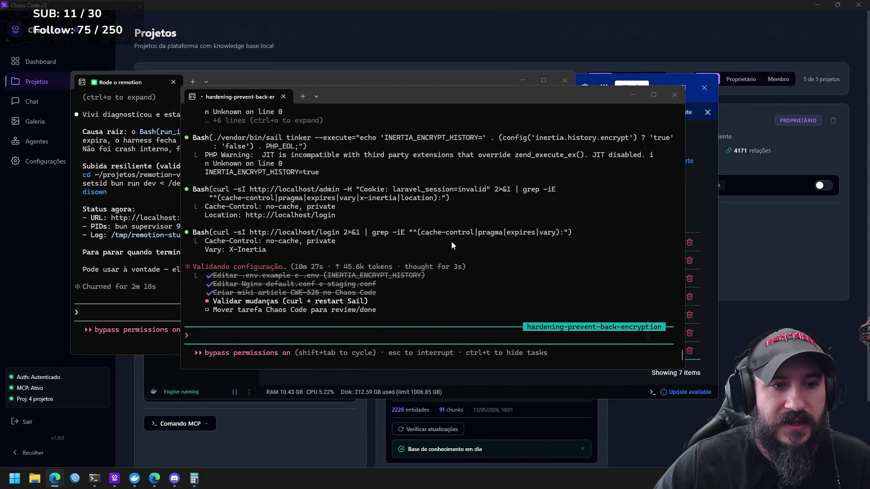
# Bring each Claude Code session forward in turn, then bring up Visual Studio Code.
pyautogui.click(151, 298)
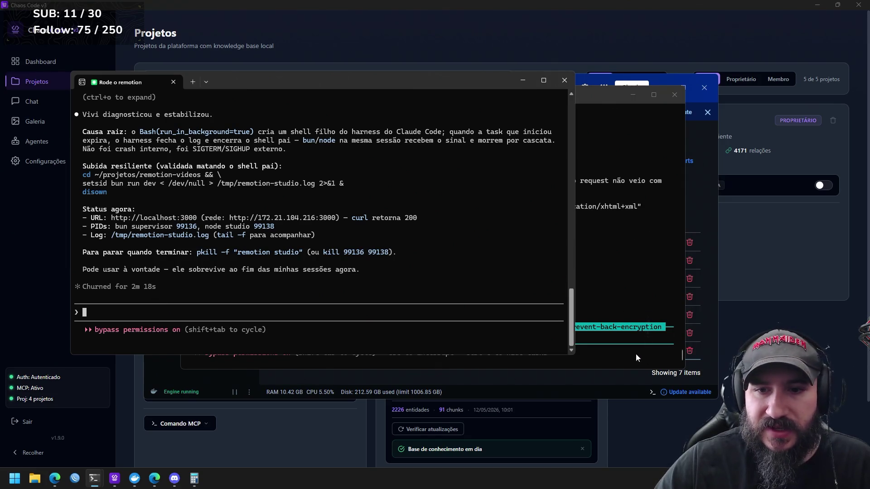
pyautogui.click(624, 358)
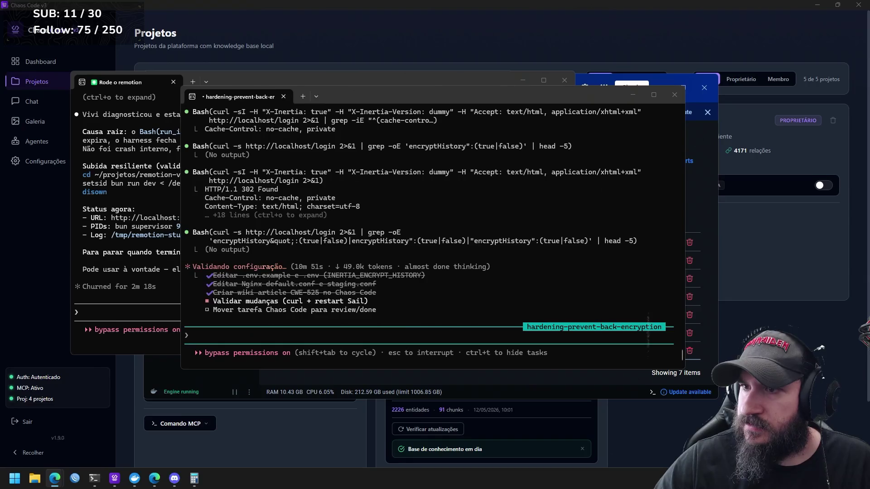
pyautogui.click(701, 152)
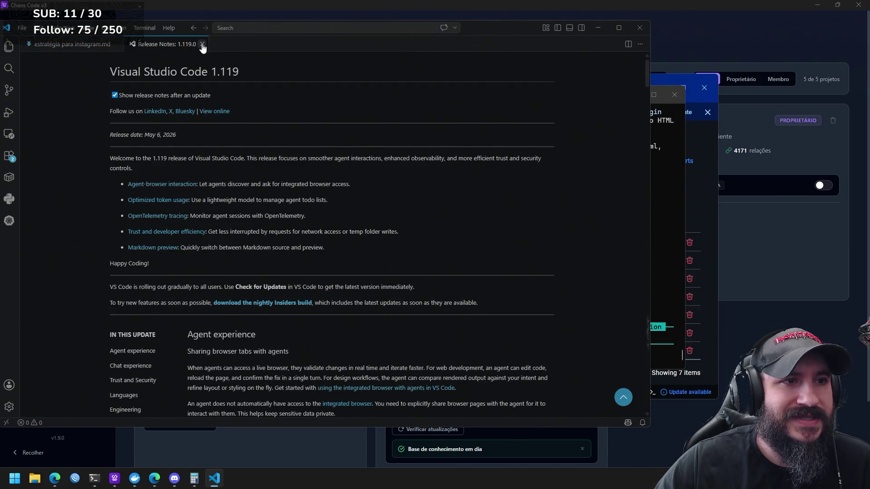
# Close the VS Code release notes, scroll through 'estratégia para instagram.md', then close it.
pyautogui.click(203, 44)
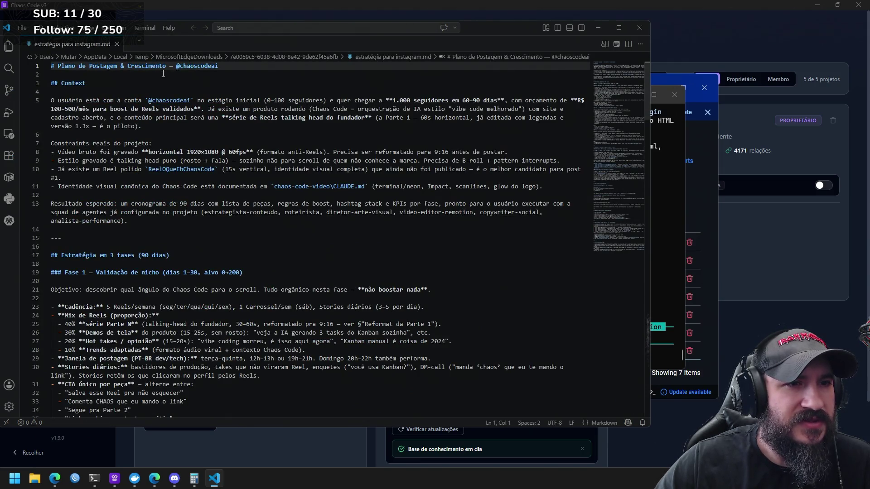
pyautogui.scroll(-5, 226, 112)
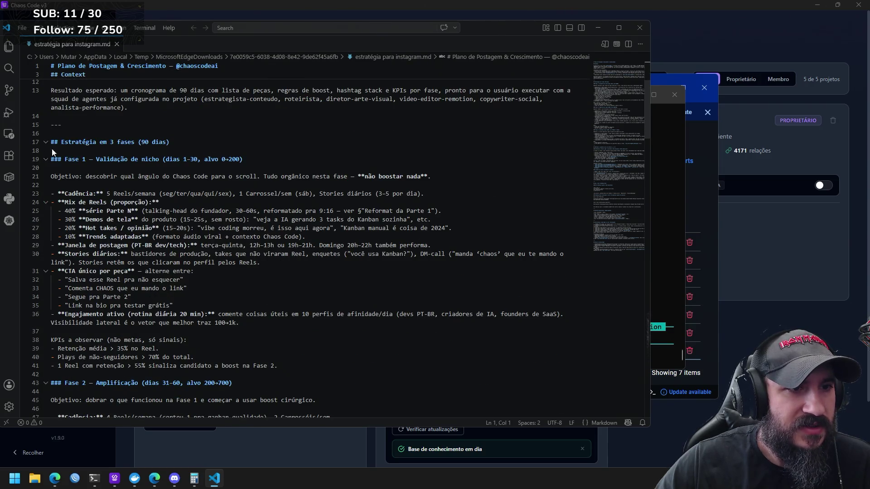
pyautogui.scroll(-6, 133, 162)
pyautogui.scroll(-10, 133, 162)
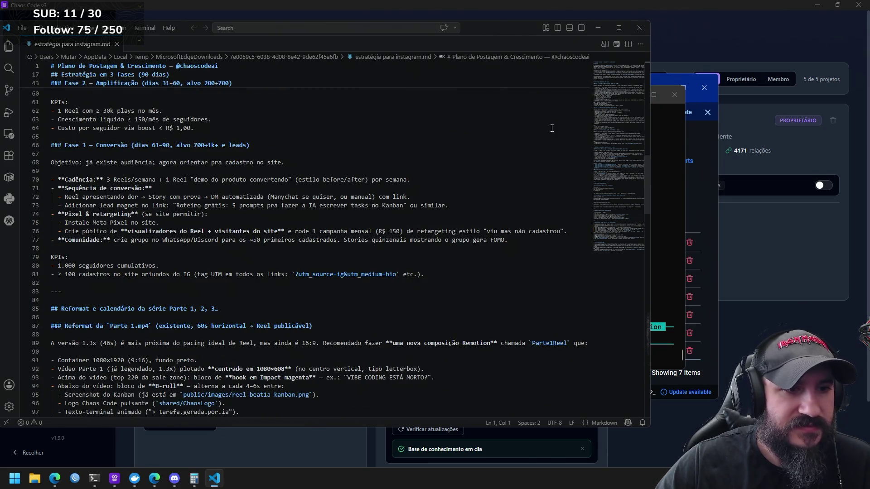
pyautogui.click(639, 28)
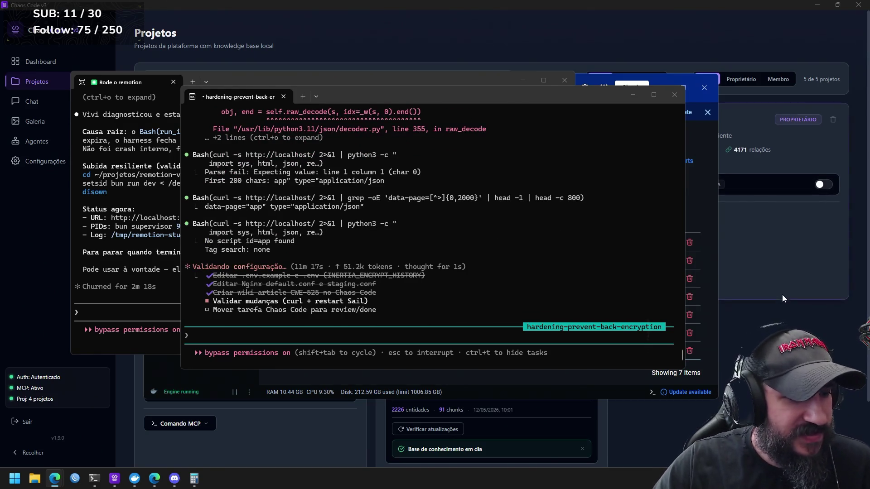
# Move the hardening-prevent-back-encryption terminal window down and to the right.
pyautogui.moveTo(356, 97); pyautogui.dragTo(407, 135)
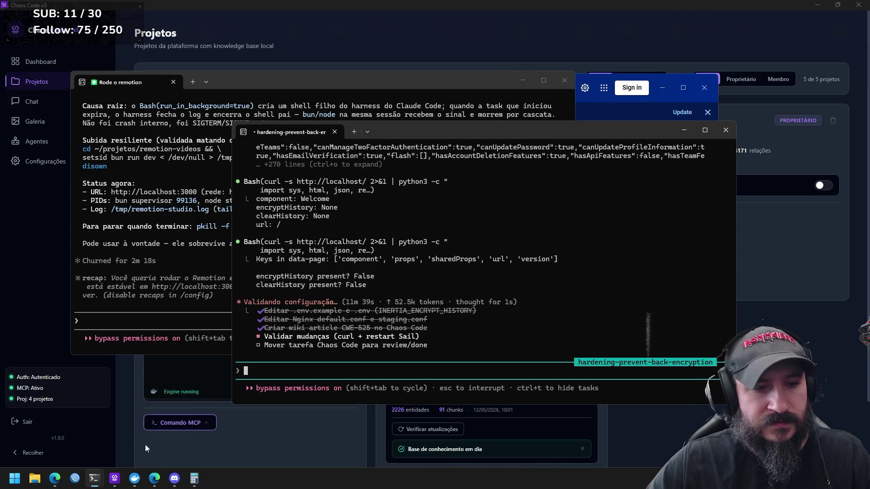
# Review the in-progress hardening prevent-back CWE-525 task on the Plataforma do Mutar Kanban, then go to Rogue Trader.
pyautogui.moveTo(55, 479)
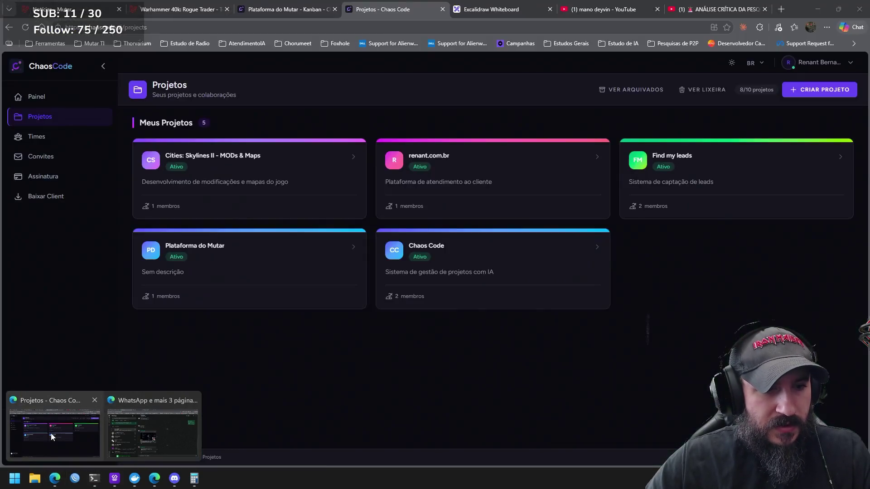
pyautogui.click(51, 433)
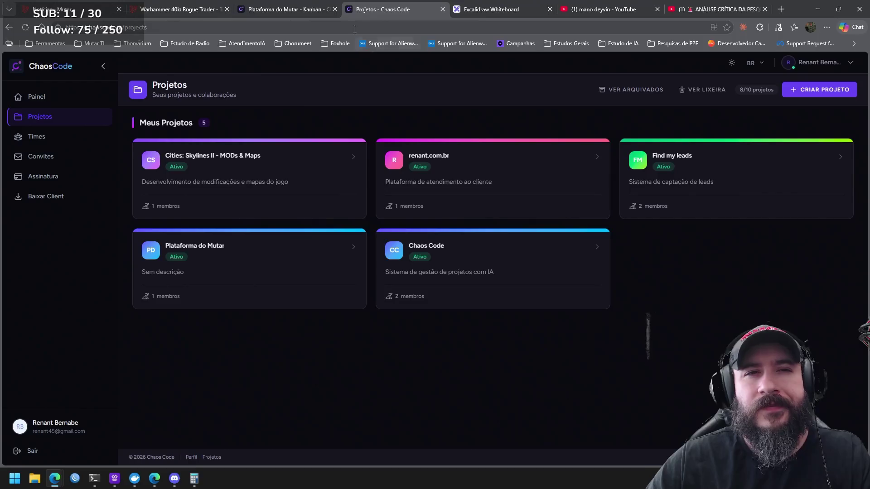
pyautogui.click(230, 258)
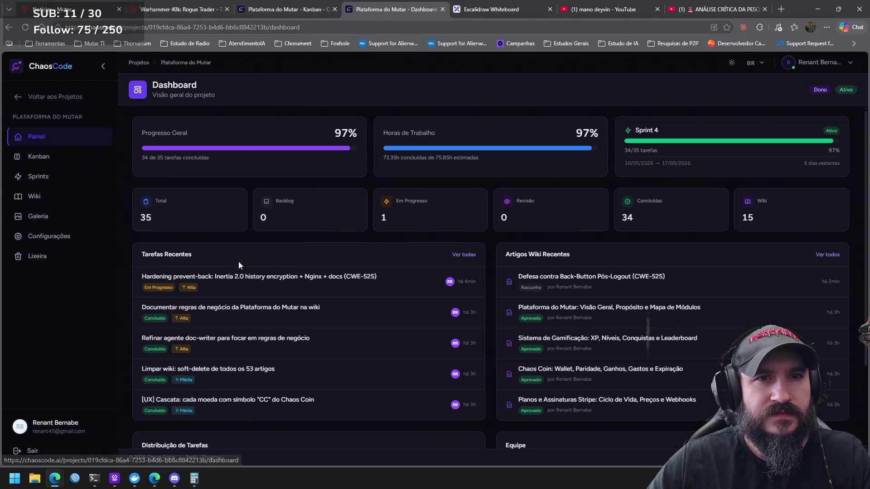
pyautogui.click(41, 156)
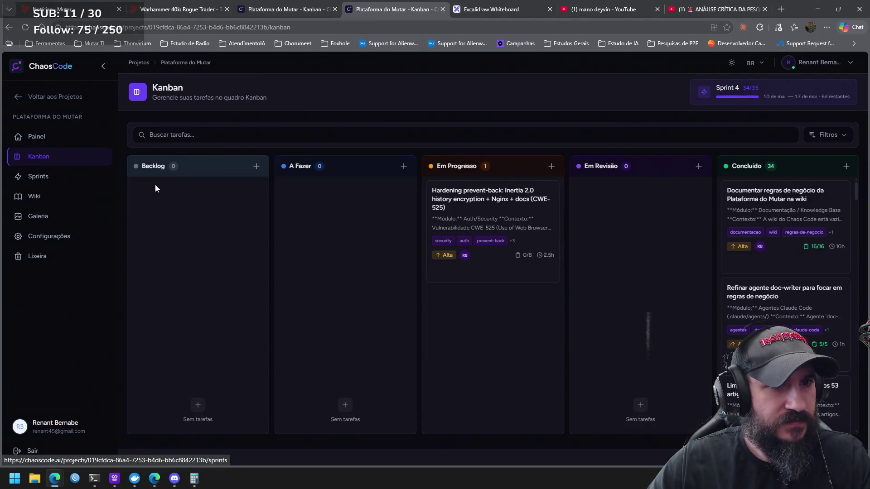
pyautogui.click(494, 192)
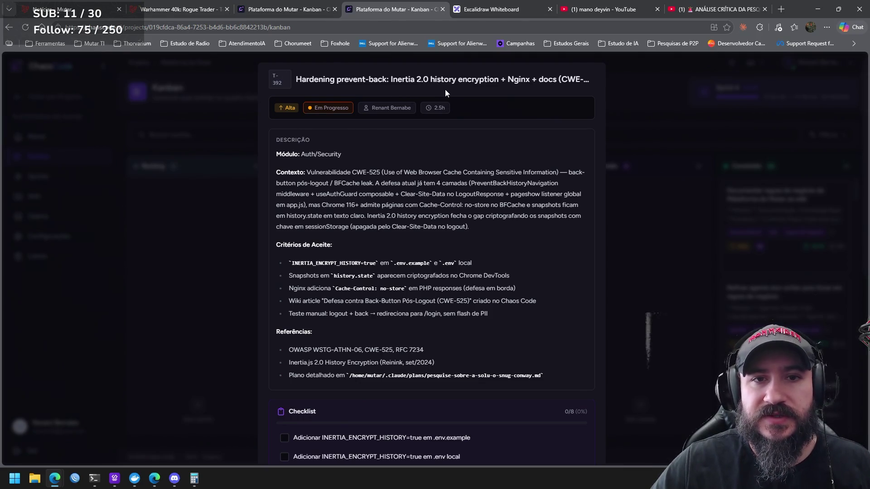
pyautogui.click(635, 238)
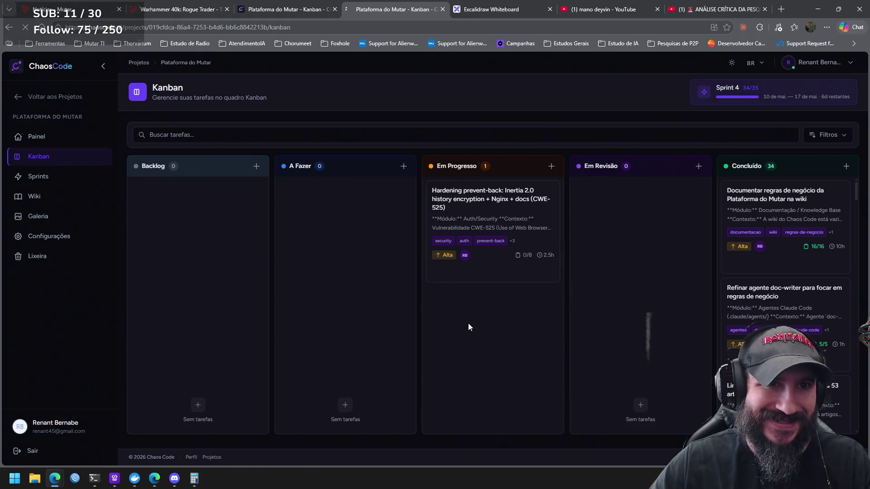
pyautogui.click(213, 9)
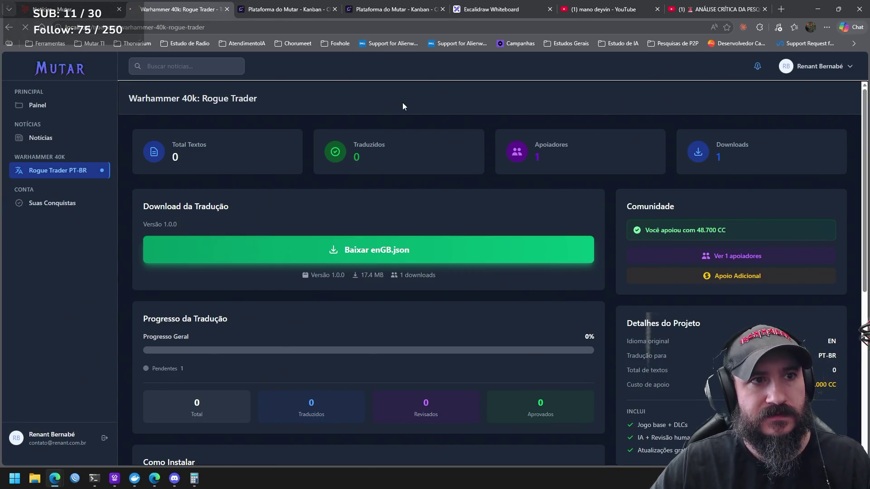
# Reload the Rogue Trader page and add 100 Chaos Coins of extra support, totalling 48.800 CC.
pyautogui.press('F5')
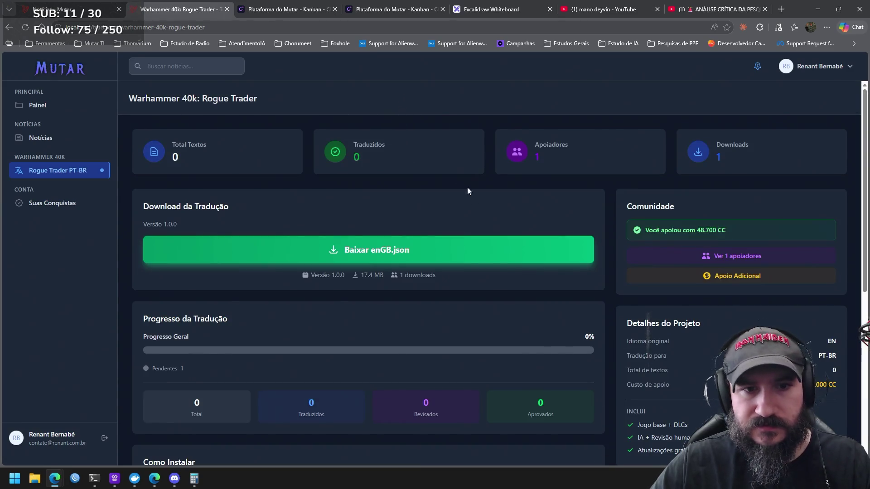
pyautogui.click(717, 278)
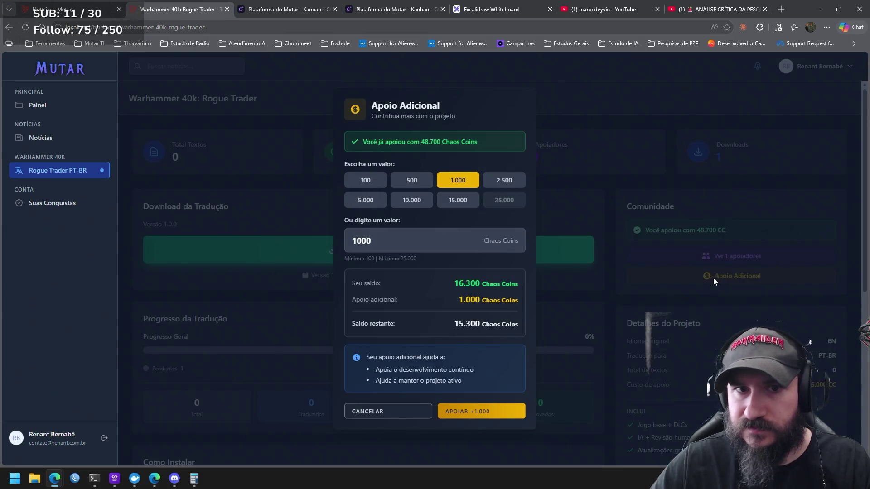
pyautogui.click(369, 182)
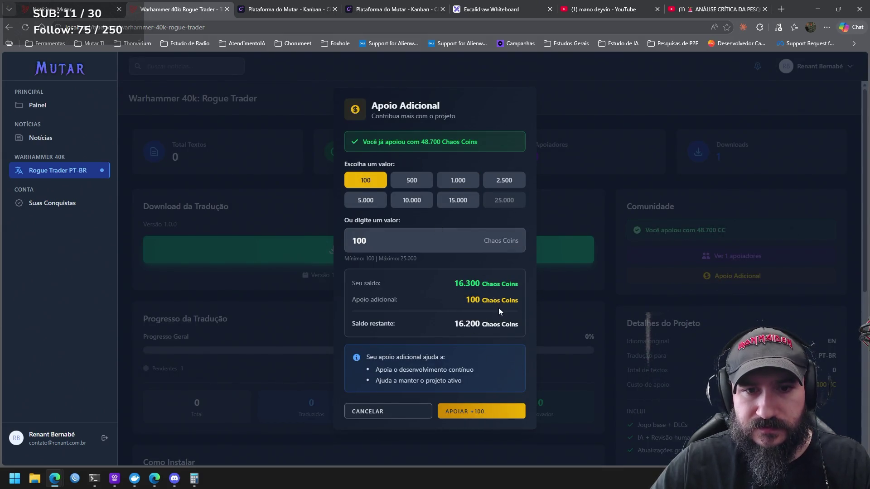
pyautogui.click(473, 412)
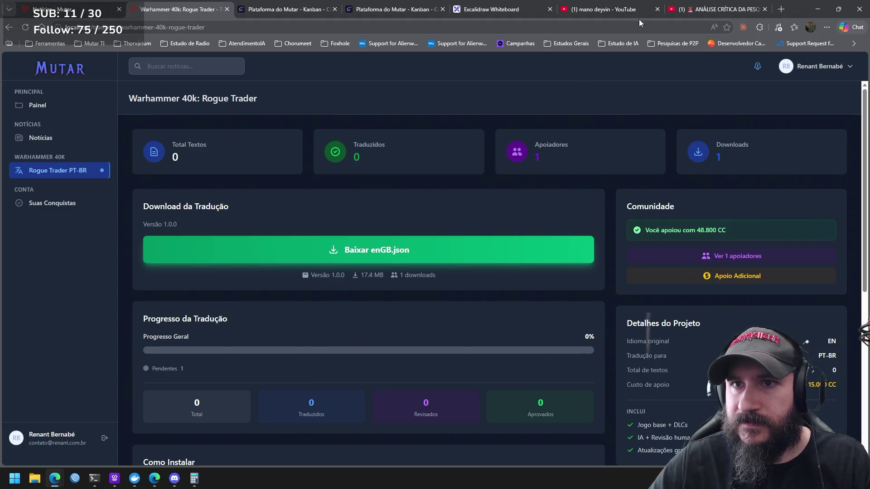
pyautogui.moveTo(94, 479)
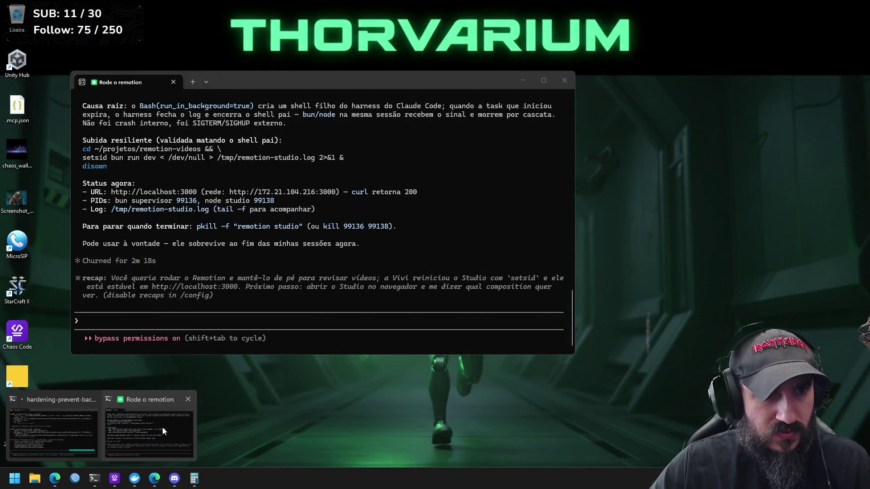
# Ask Claude Code 'pode interromper o remotion', close that session, and show the hardening terminal.
pyautogui.click(163, 428)
pyautogui.scroll(4, 386, 247)
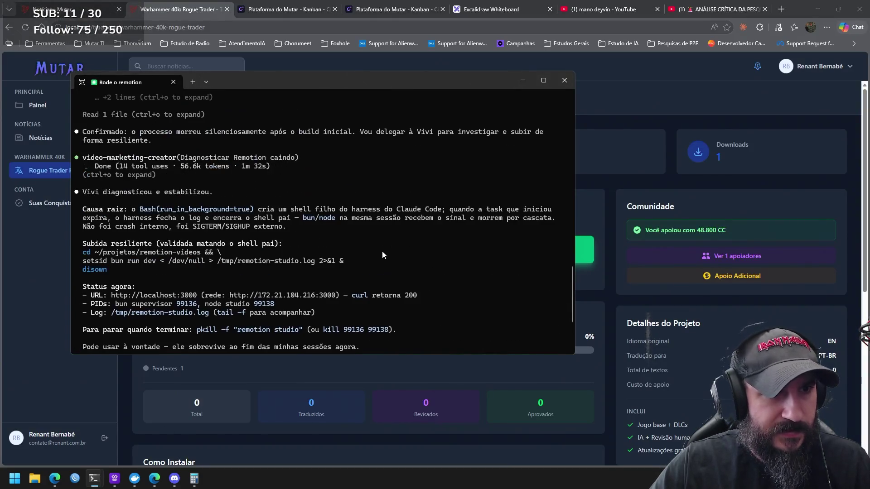
pyautogui.scroll(-4, 395, 254)
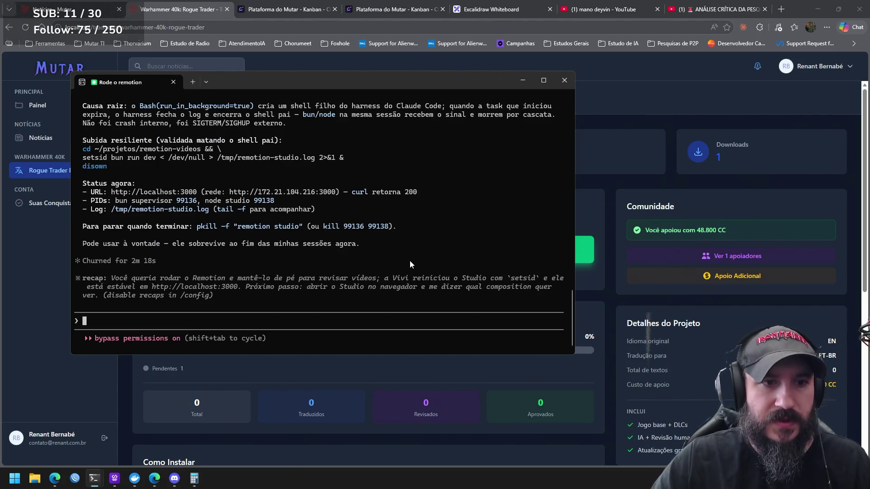
pyautogui.write('pode i')
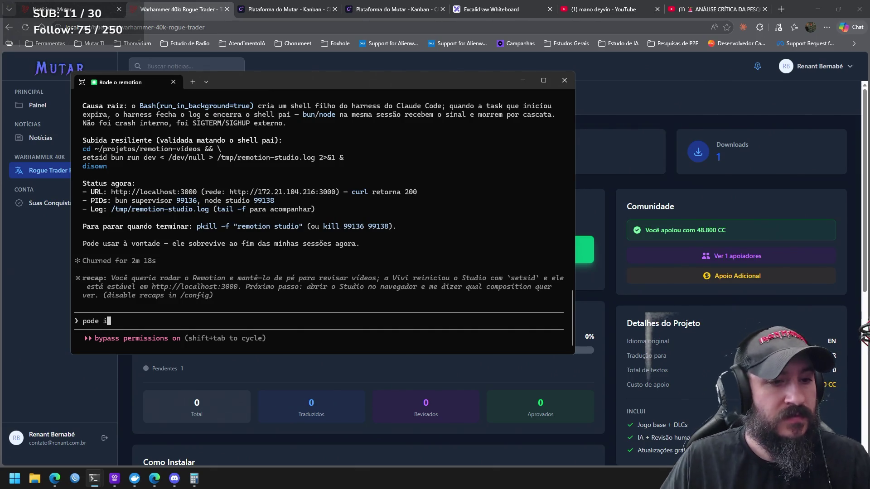
pyautogui.write('nterromper o remotion')
pyautogui.press('Return')
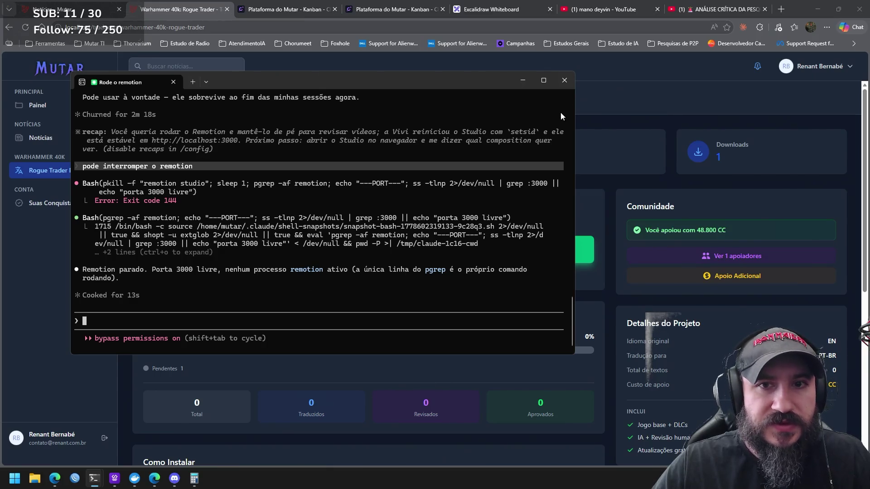
pyautogui.click(564, 81)
pyautogui.click(95, 479)
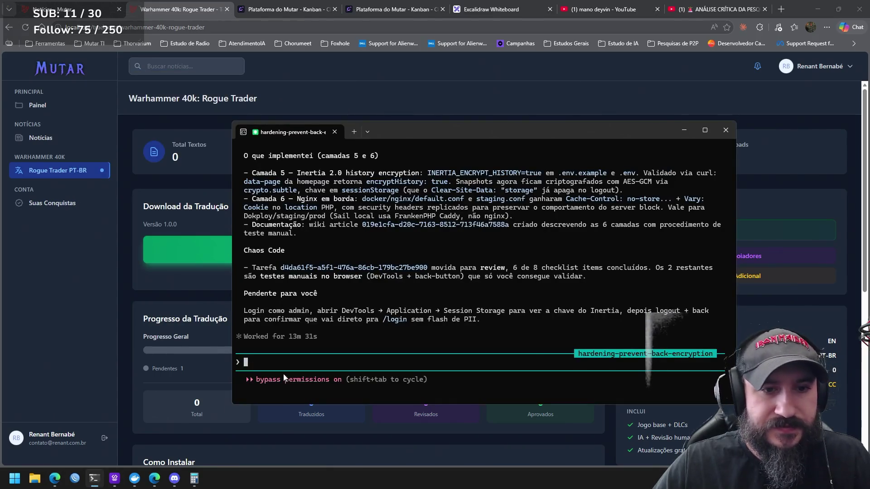
# Check the hardening task in the Em Revisão Kanban column, then return to the Rogue Trader page.
pyautogui.click(299, 9)
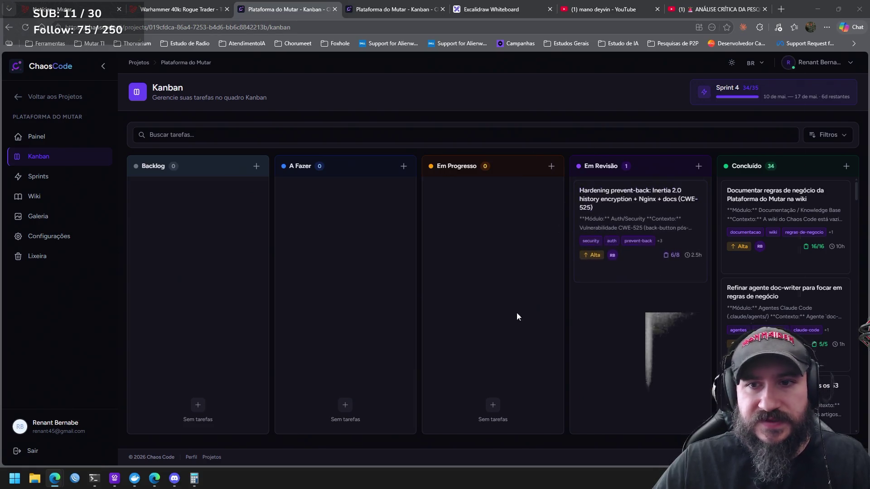
pyautogui.hotkey('alt', 'Tab')
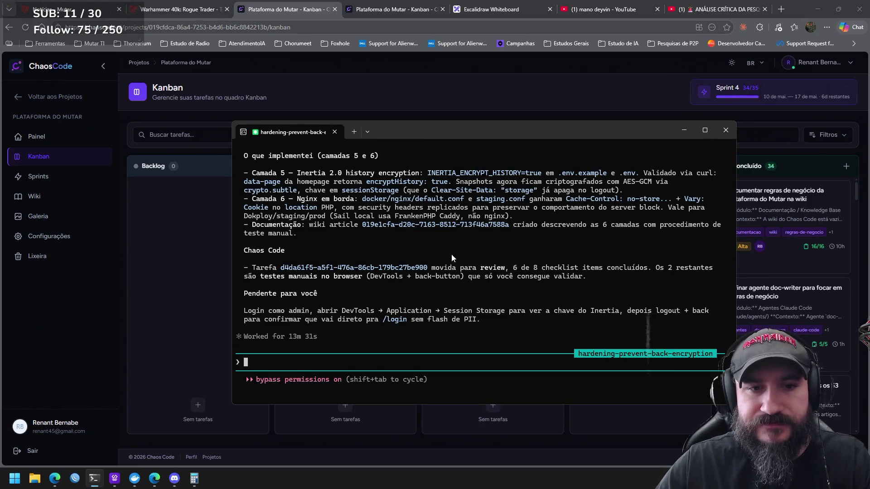
pyautogui.click(175, 2)
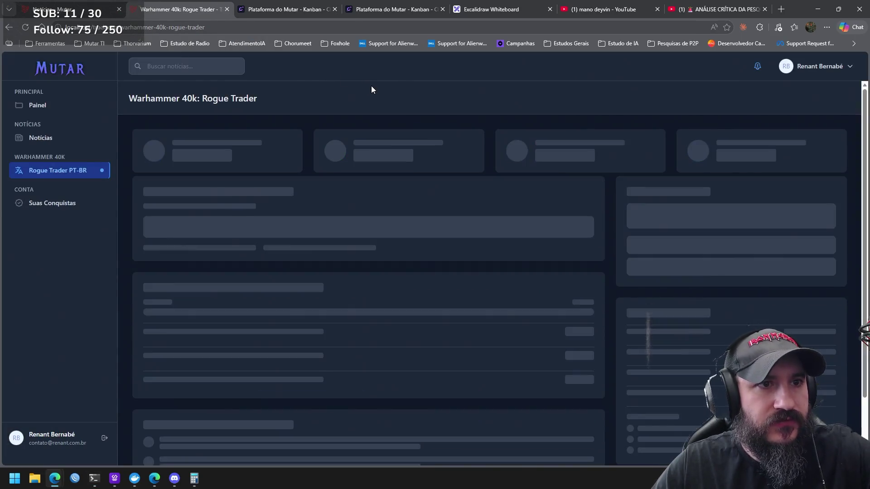
# Sign out of Mutar, step back through history, and sign in again with GitHub.
pyautogui.click(814, 67)
pyautogui.click(792, 126)
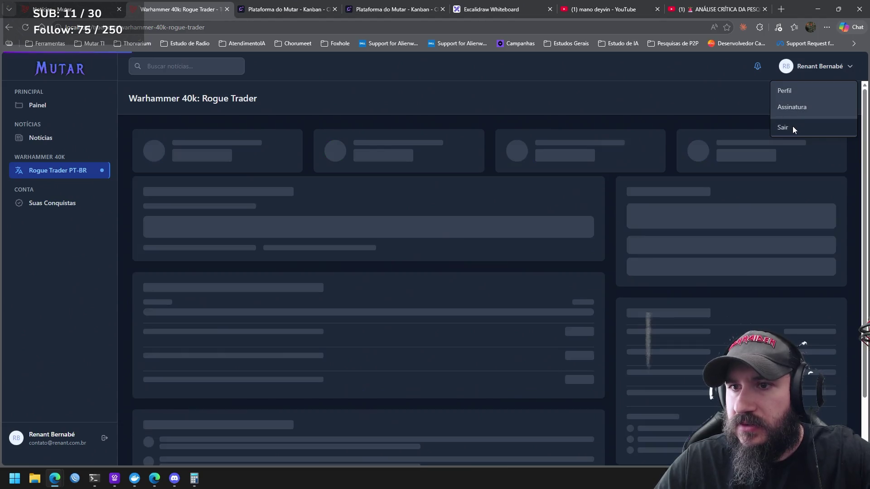
pyautogui.click(8, 27)
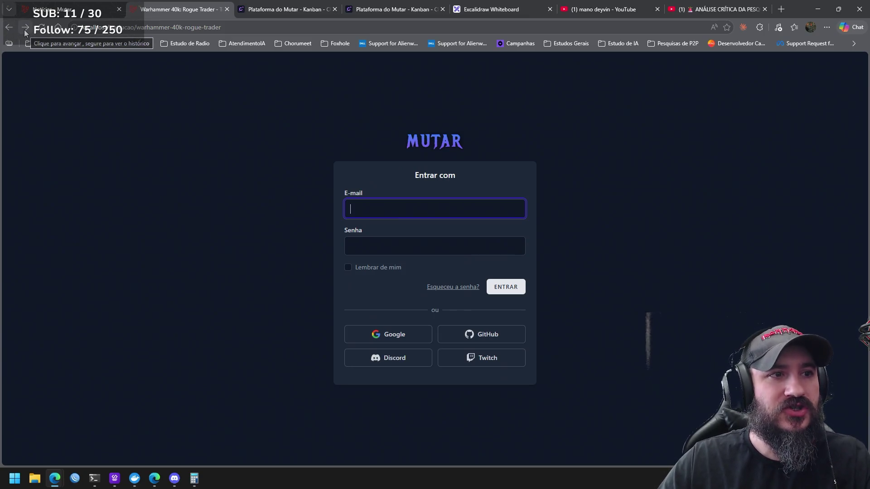
pyautogui.click(22, 32)
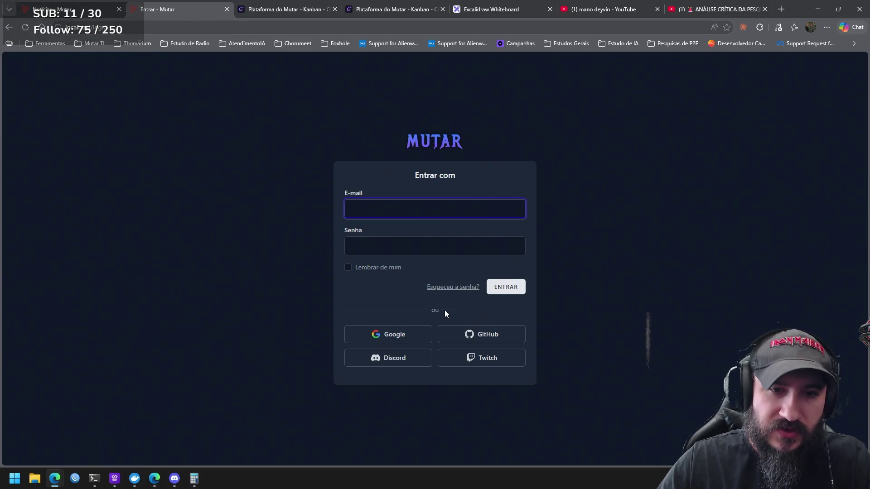
pyautogui.click(478, 342)
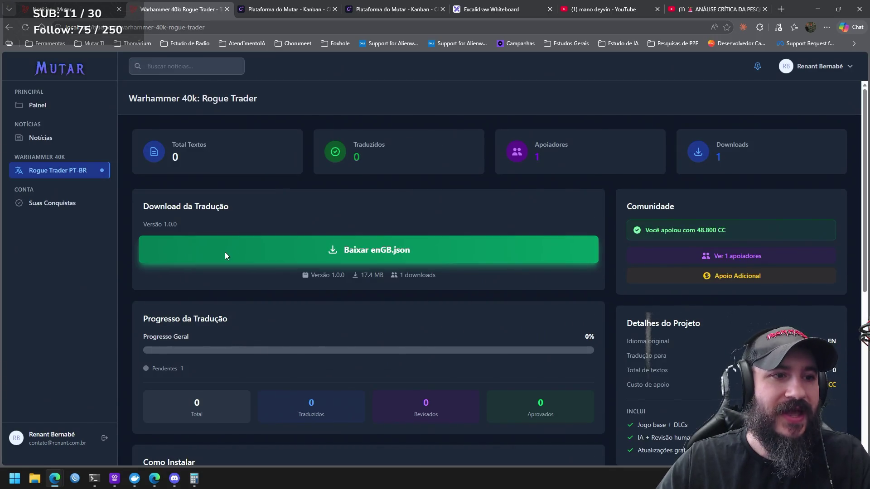
# Browse Notícias, Painel, Rogue Trader PT-BR and Suas Conquistas, ending on the public home page.
pyautogui.click(66, 144)
pyautogui.click(64, 111)
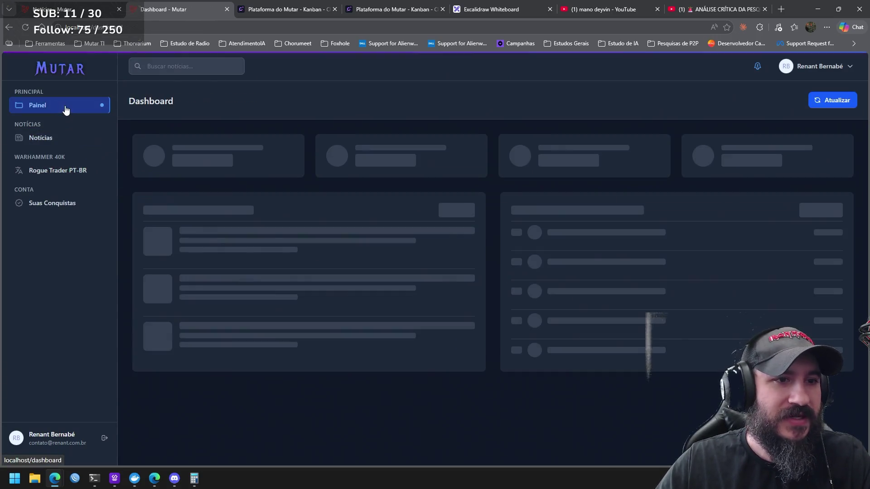
pyautogui.click(82, 142)
pyautogui.click(82, 171)
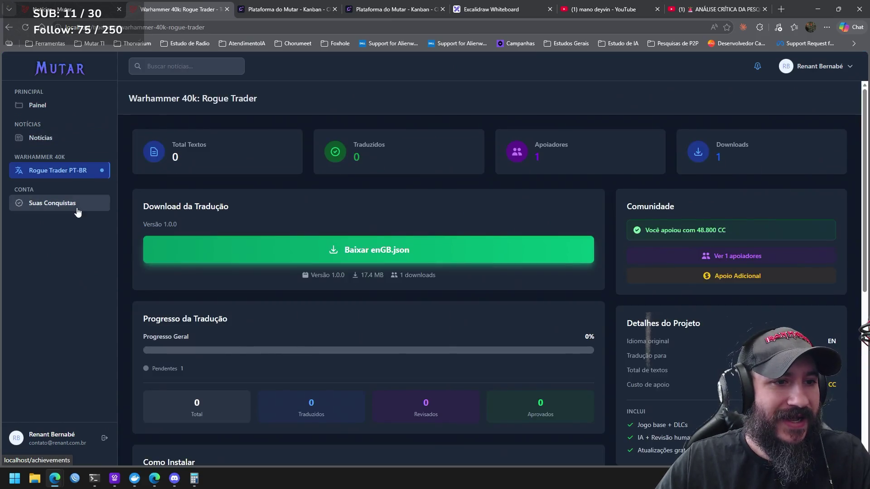
pyautogui.click(77, 204)
pyautogui.click(67, 104)
pyautogui.click(81, 74)
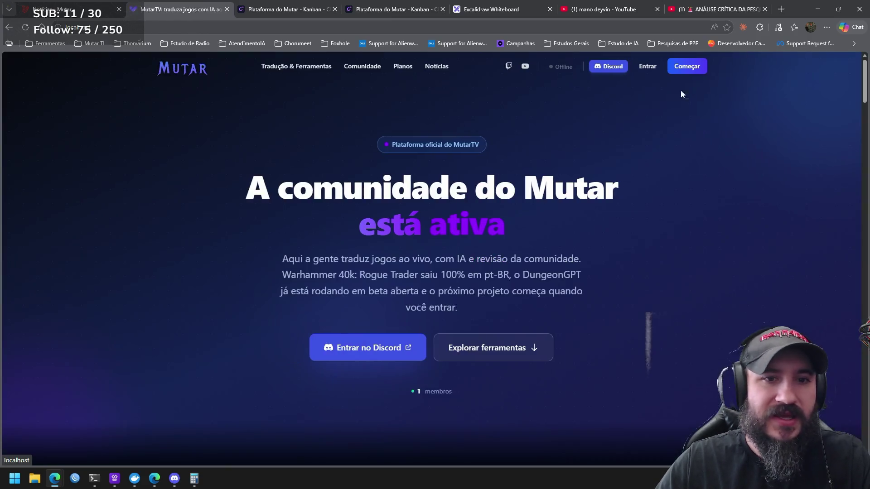
# Return to the logged-in dashboard and cycle again through news, Rogue Trader and achievements.
pyautogui.click(648, 67)
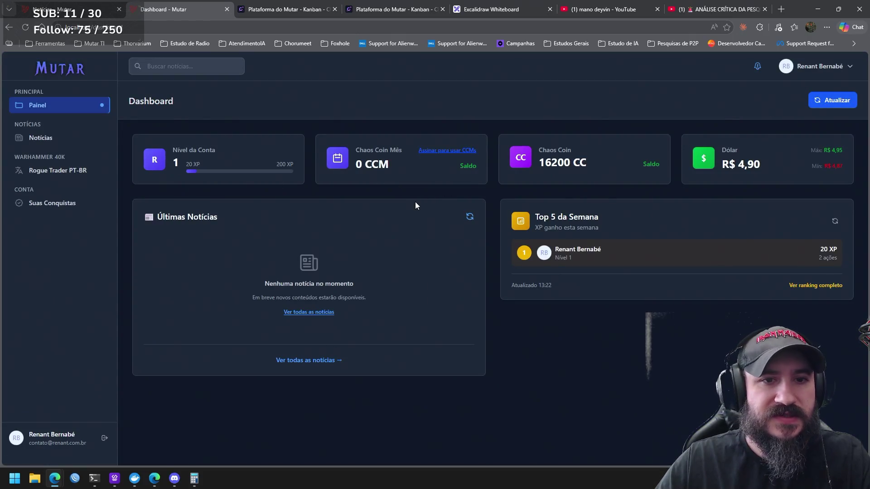
pyautogui.click(58, 139)
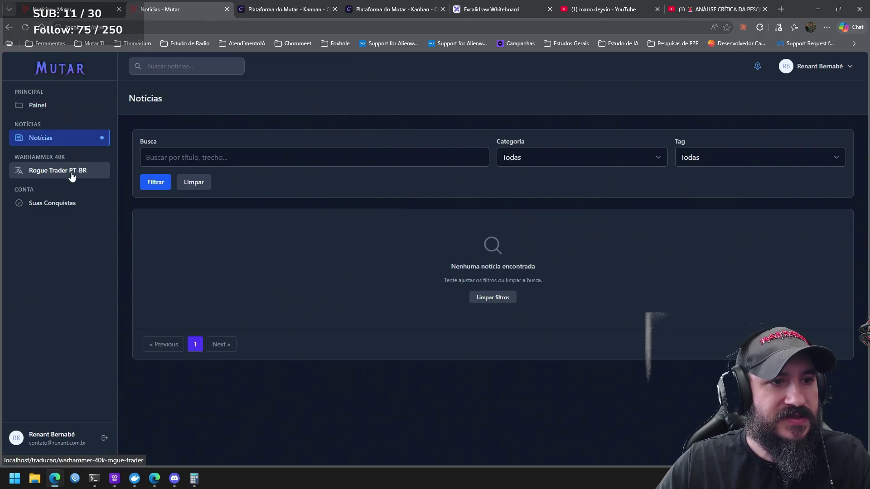
pyautogui.click(69, 171)
pyautogui.click(68, 203)
pyautogui.click(75, 138)
pyautogui.click(80, 107)
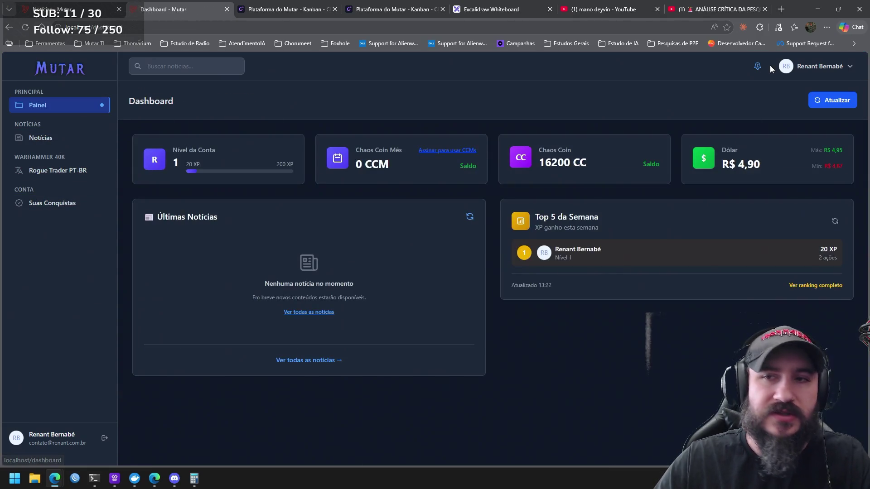
# Sign out, go back twice while signed out, then reach the landing page and sign in via GitHub.
pyautogui.click(825, 70)
pyautogui.click(790, 127)
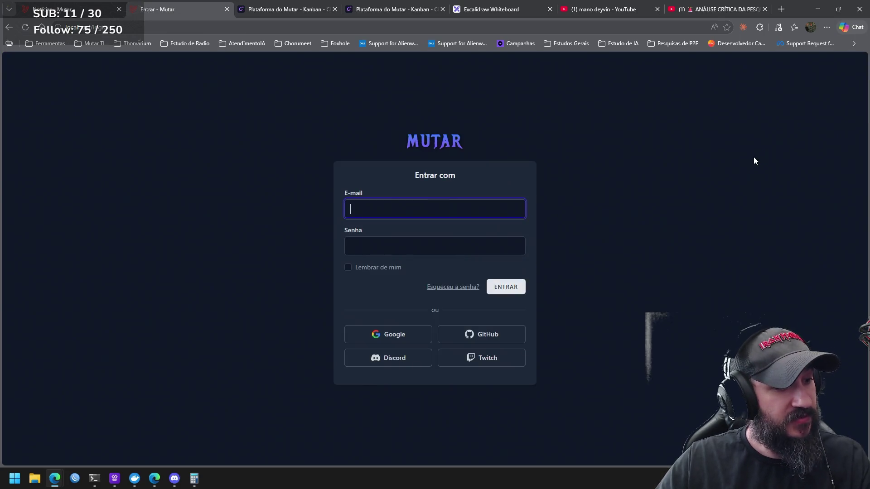
pyautogui.click(8, 27)
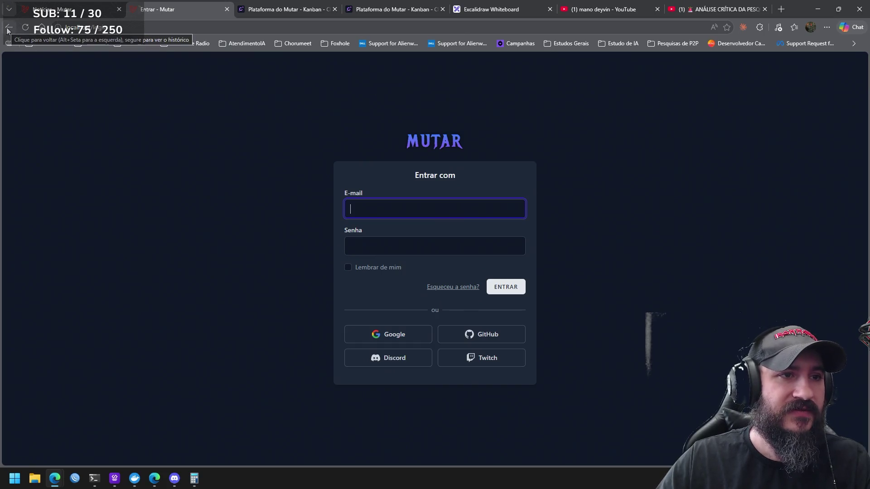
pyautogui.click(9, 28)
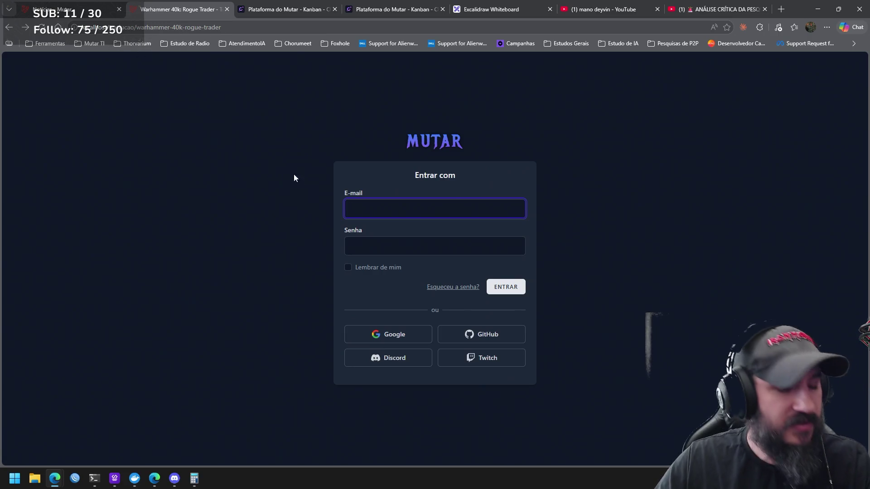
pyautogui.click(442, 141)
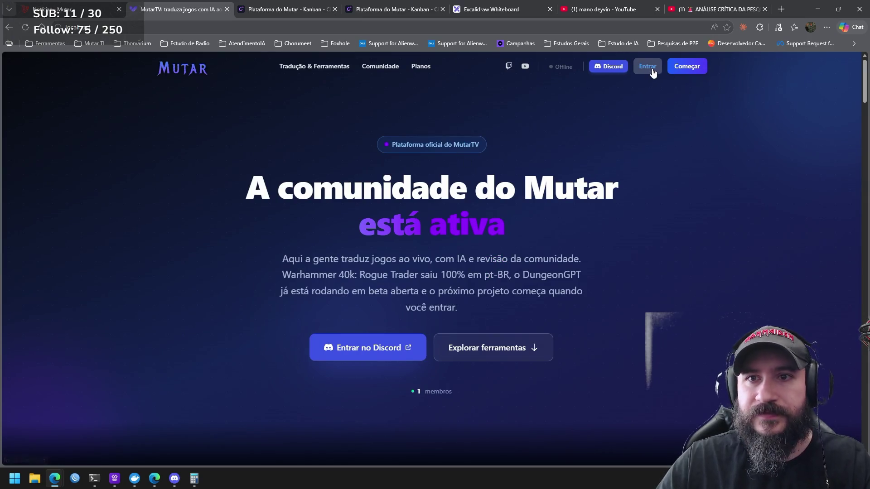
pyautogui.click(653, 73)
pyautogui.click(481, 334)
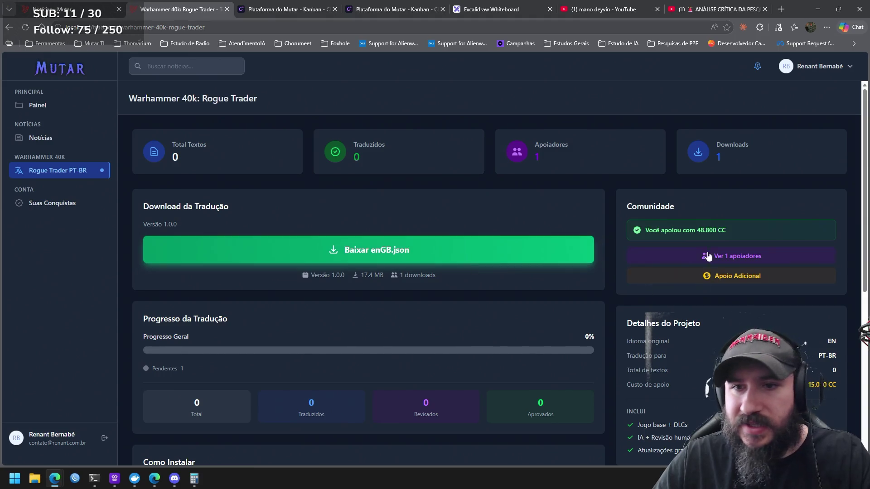
# Give the Rogue Trader translation an extra 100 Chaos Coins of support, reaching 48.900 CC.
pyautogui.click(718, 276)
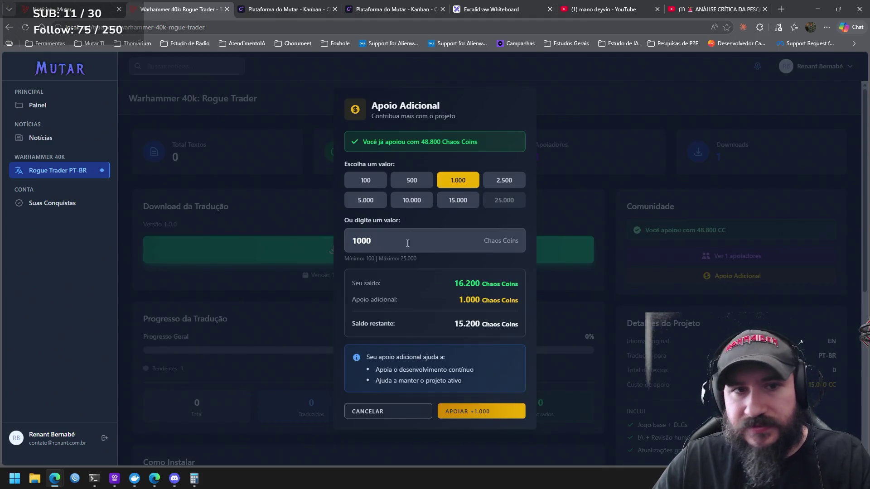
pyautogui.click(377, 183)
pyautogui.click(474, 412)
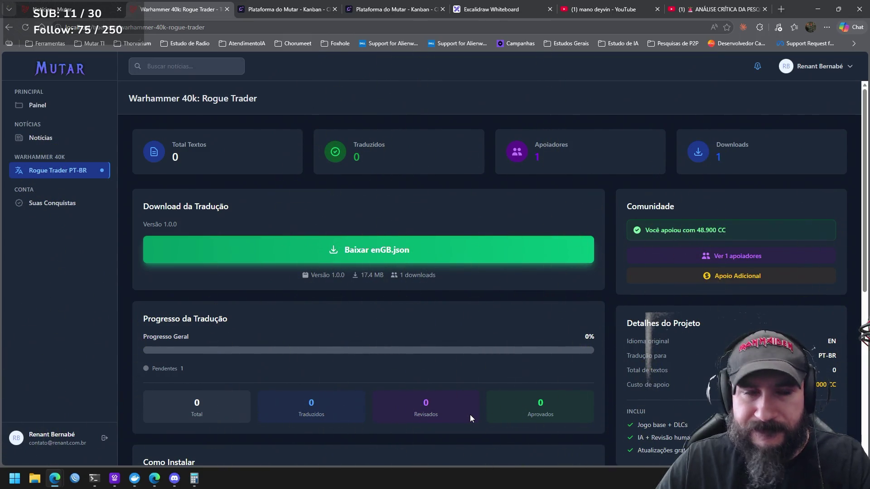
# Visit the news list, return to the dashboard, and switch to the Claude Code terminal.
pyautogui.click(65, 140)
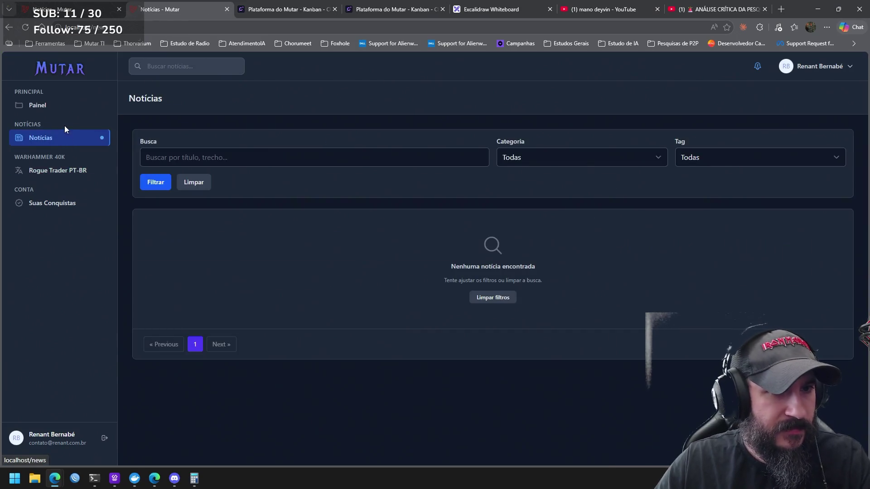
pyautogui.click(66, 111)
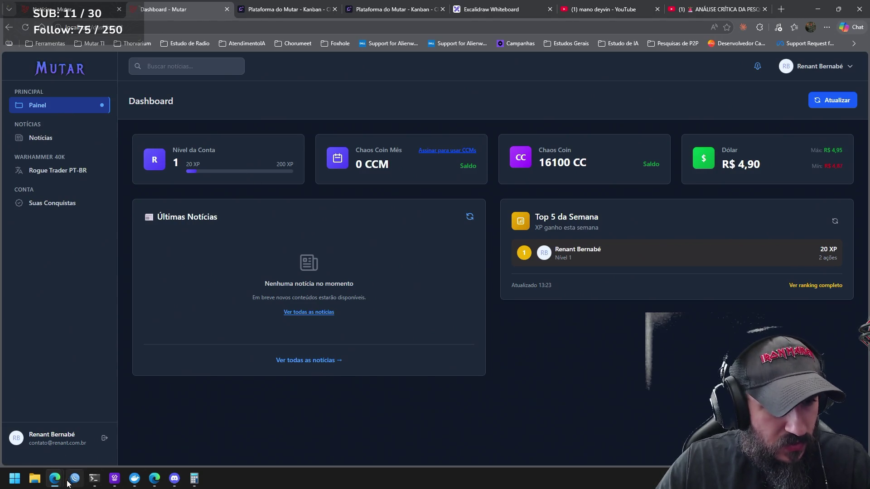
pyautogui.click(101, 483)
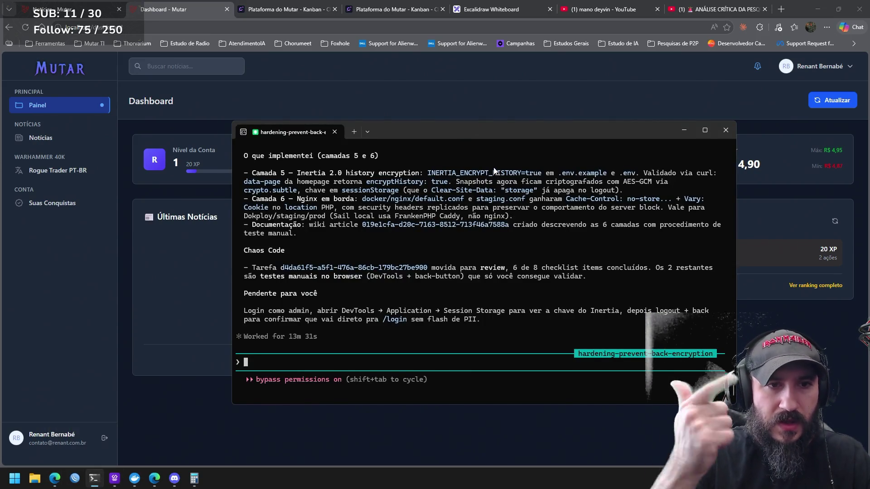
# Send Claude Code the request 'pode enviar para o git remoto' and minimize the terminal.
pyautogui.write('/')
pyautogui.press('BackSpace')
pyautogui.write('pode enviar ')
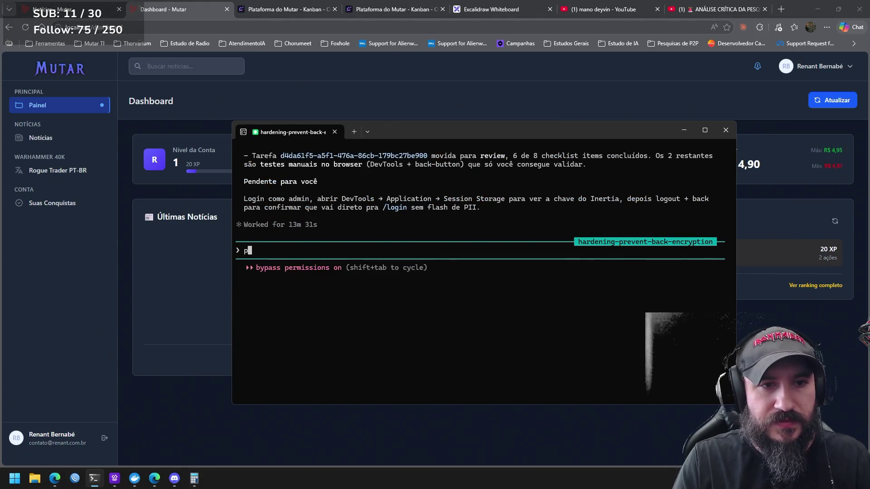
pyautogui.write('para ')
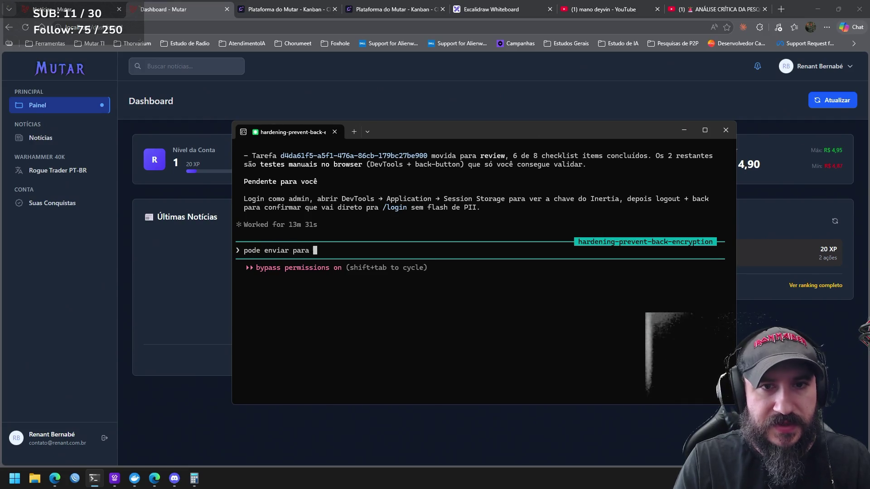
pyautogui.write('prod')
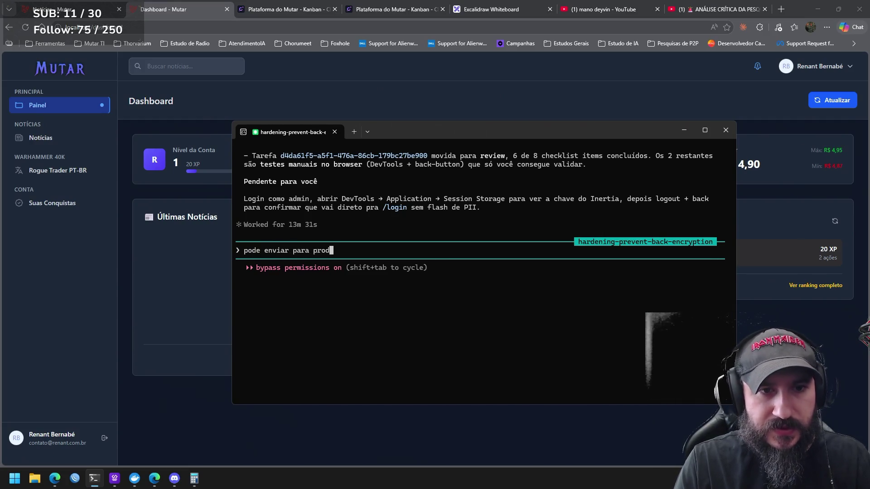
pyautogui.press('BackSpace')
pyautogui.press('BackSpace')
pyautogui.press('BackSpace')
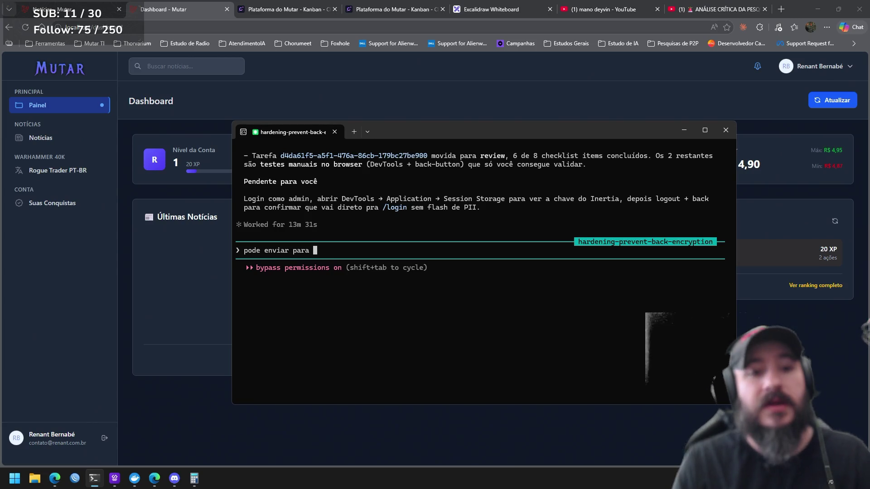
pyautogui.write('o git remoto')
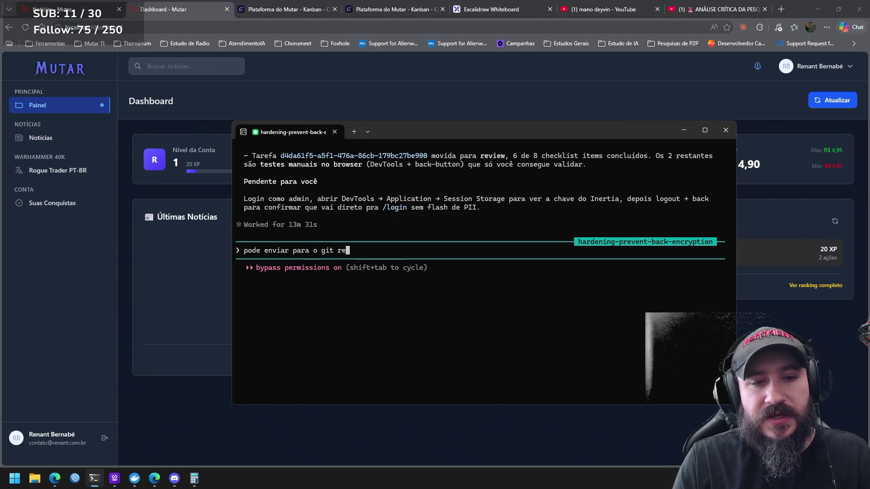
pyautogui.press('Return')
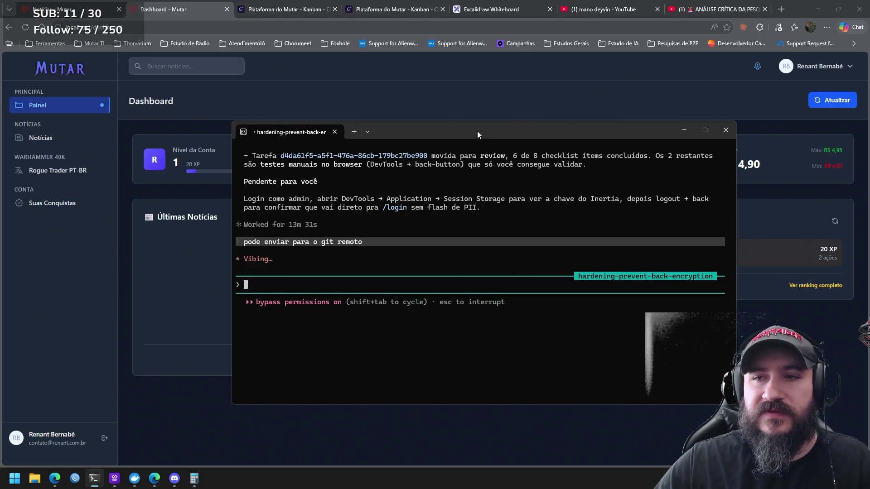
pyautogui.click(684, 131)
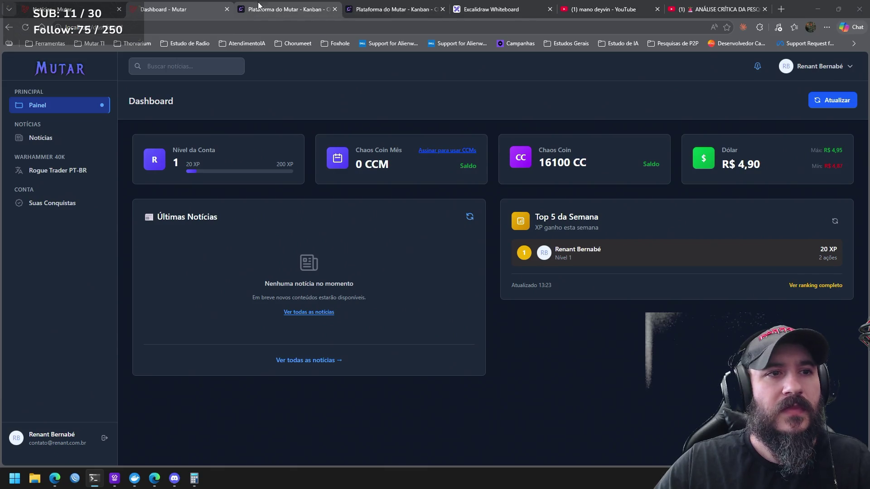
# Cycle through Notícias, Rogue Trader PT-BR and Suas Conquistas, returning to the Dashboard.
pyautogui.click(54, 138)
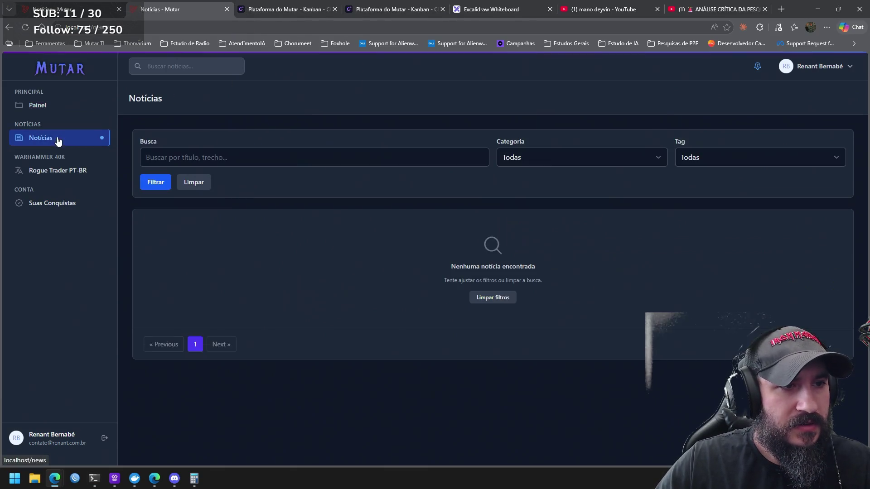
pyautogui.click(64, 171)
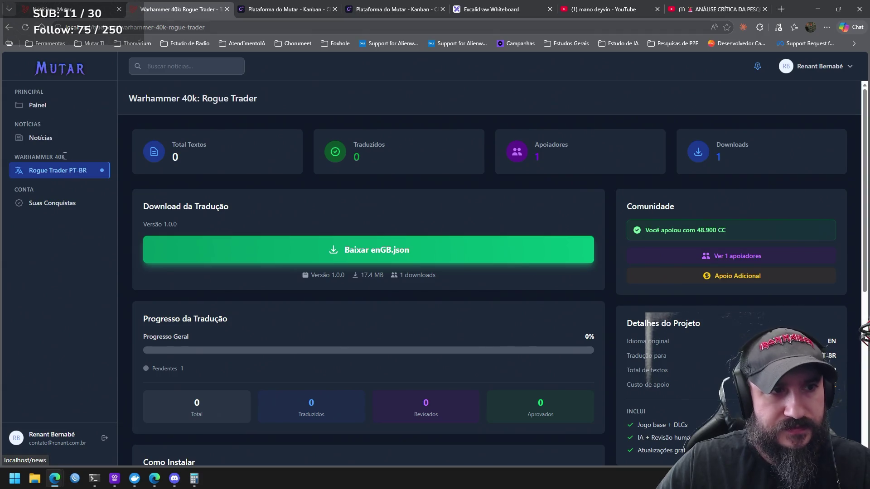
pyautogui.click(63, 142)
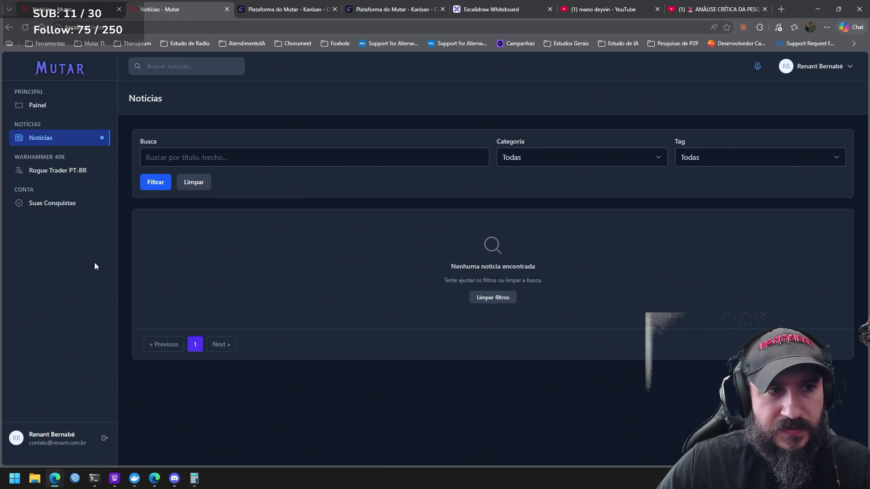
pyautogui.click(68, 211)
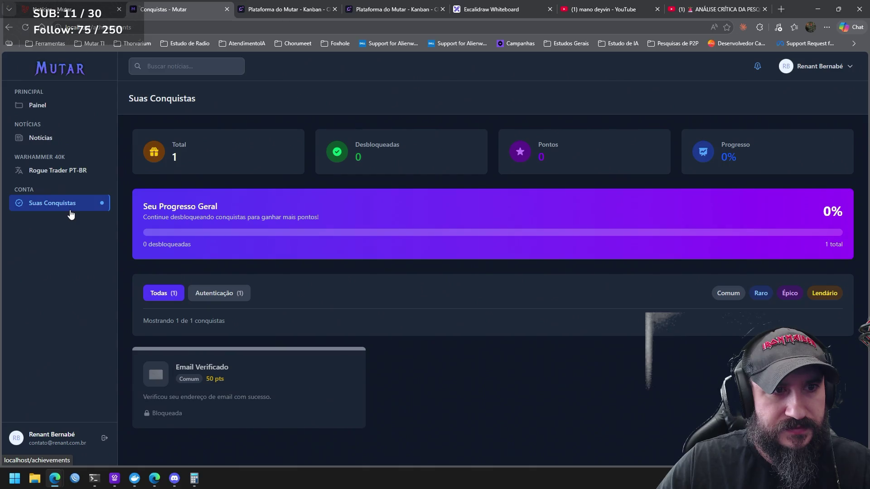
pyautogui.click(64, 108)
# Open subscription management and the profile, reviewing its Segurança, Conta and Assinatura tabs.
pyautogui.click(822, 63)
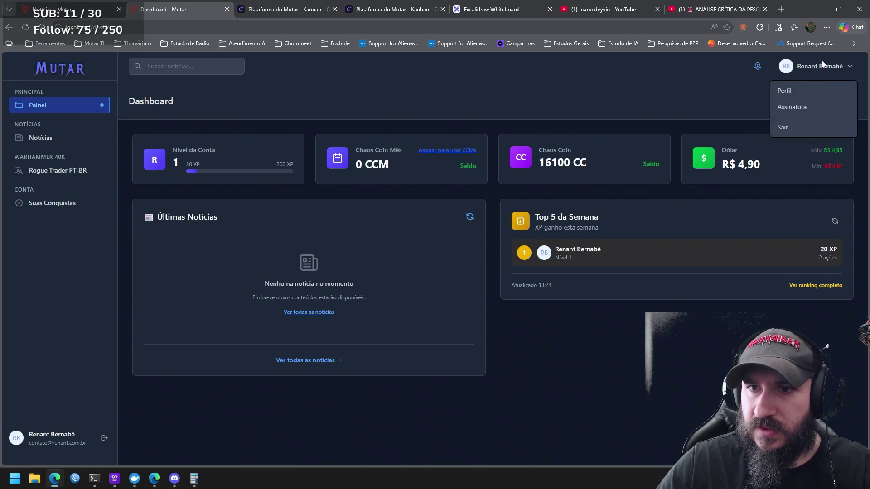
pyautogui.click(798, 108)
pyautogui.click(806, 72)
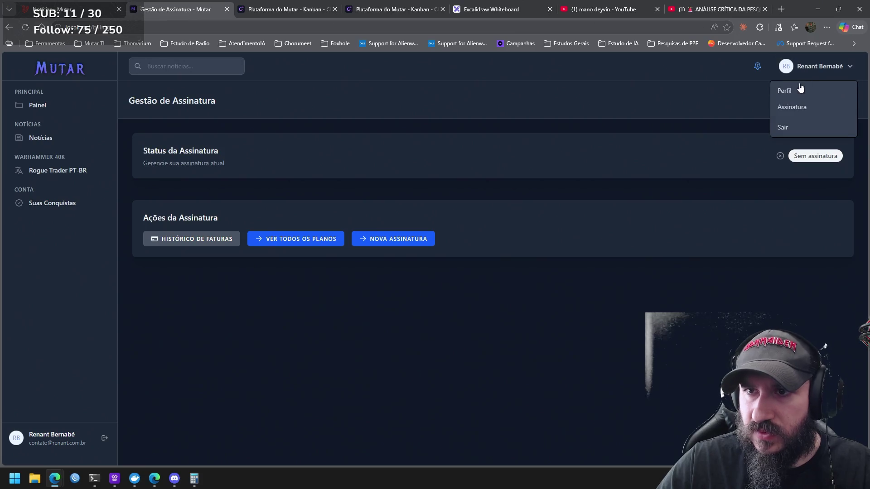
pyautogui.click(795, 91)
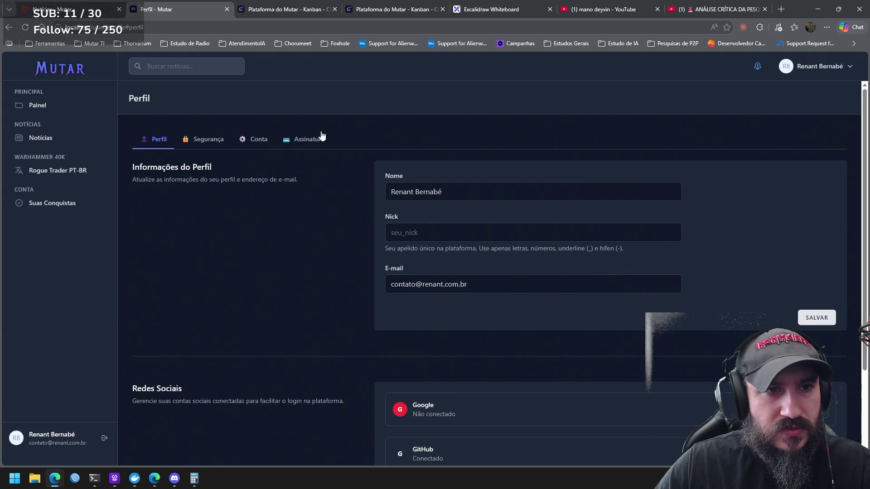
pyautogui.click(217, 139)
pyautogui.click(250, 140)
pyautogui.click(298, 142)
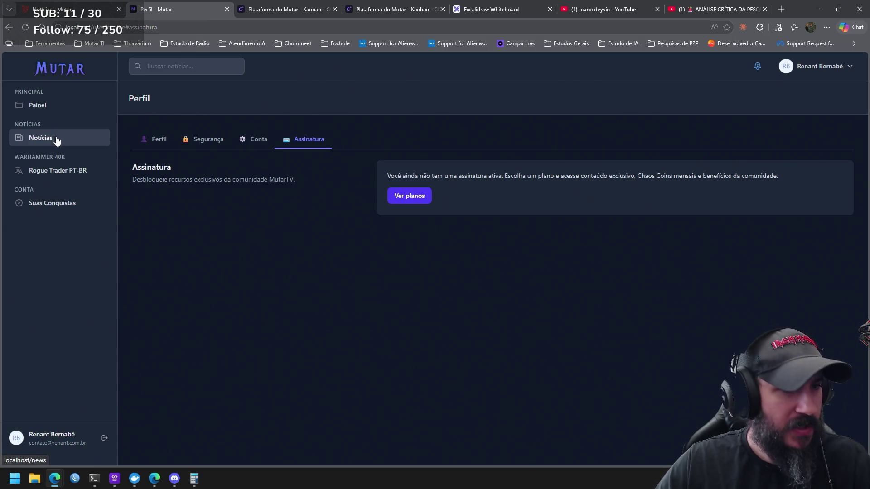
# Revisit Rogue Trader PT-BR, Notícias and Suas Conquistas, ending on the Dashboard showing 16100 CC.
pyautogui.click(66, 172)
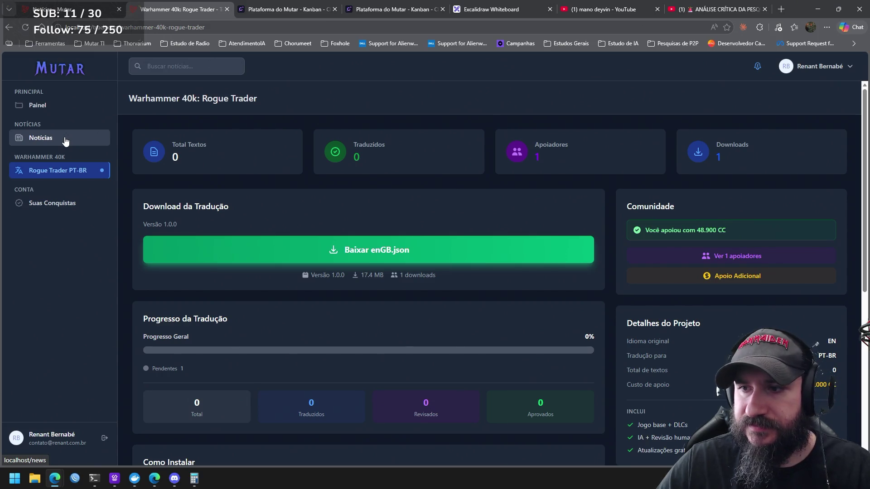
pyautogui.click(66, 140)
pyautogui.click(58, 105)
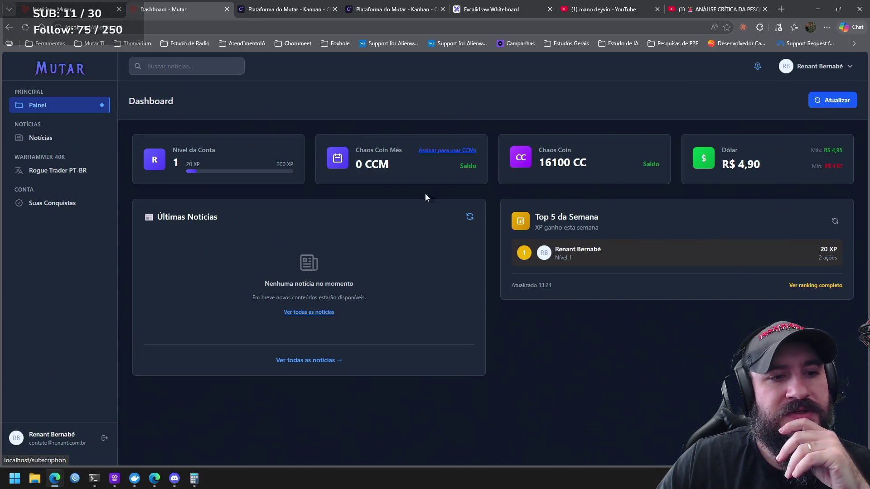
pyautogui.click(42, 135)
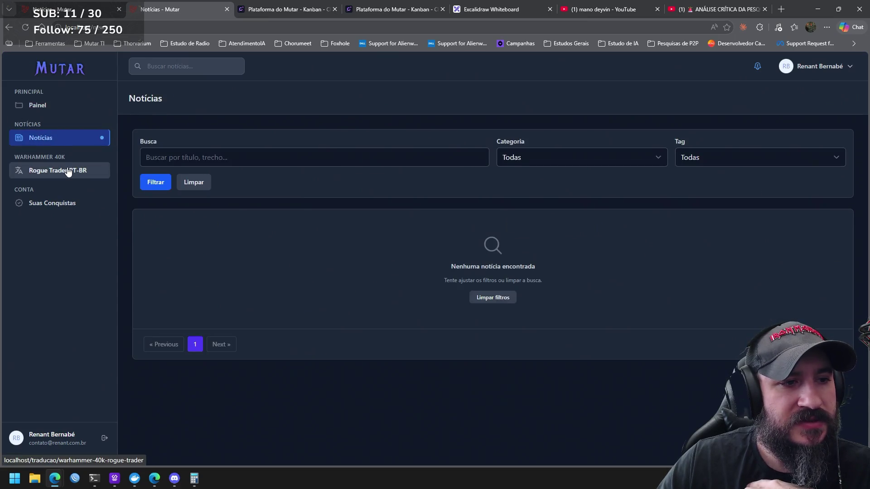
pyautogui.click(67, 171)
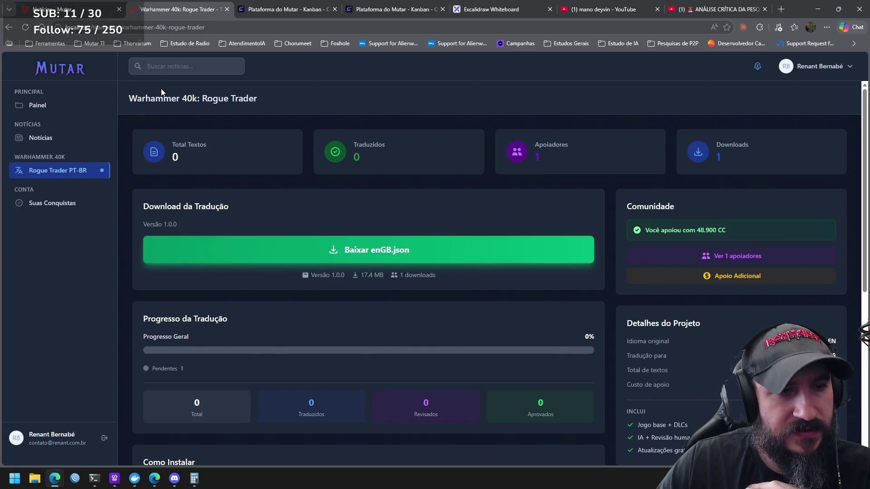
pyautogui.click(71, 207)
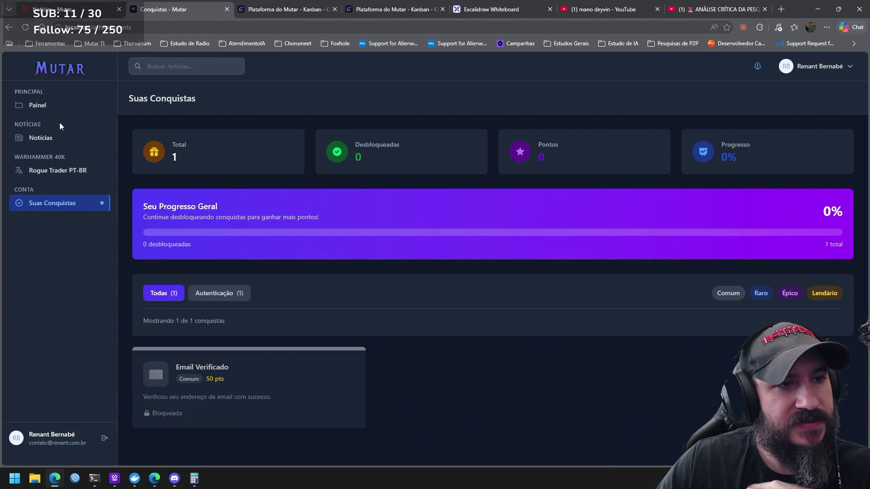
pyautogui.click(68, 106)
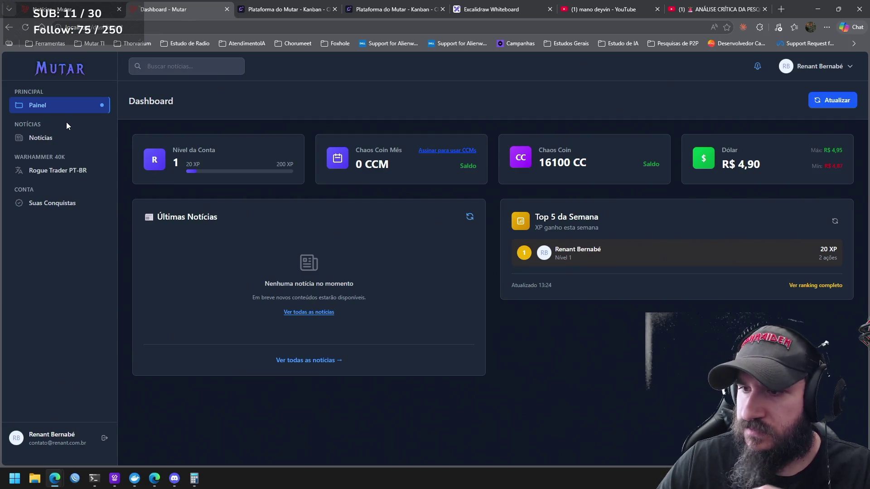
pyautogui.hotkey('alt', 'Tab')
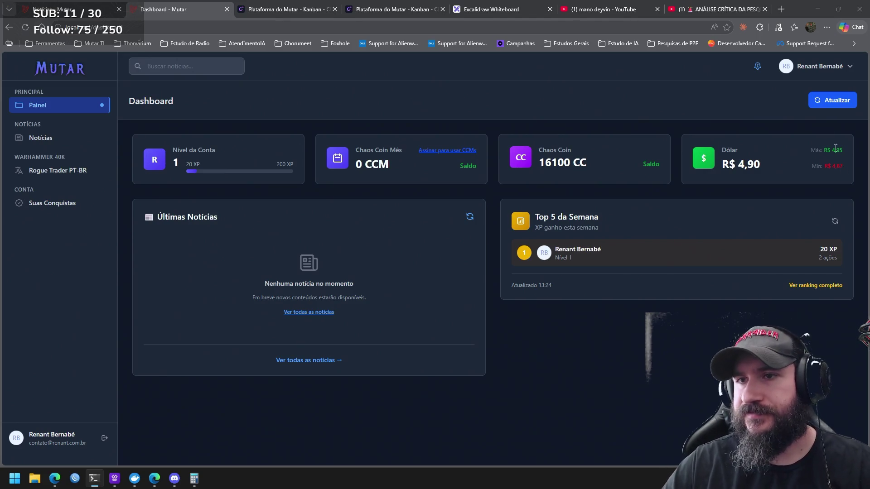
pyautogui.click(755, 67)
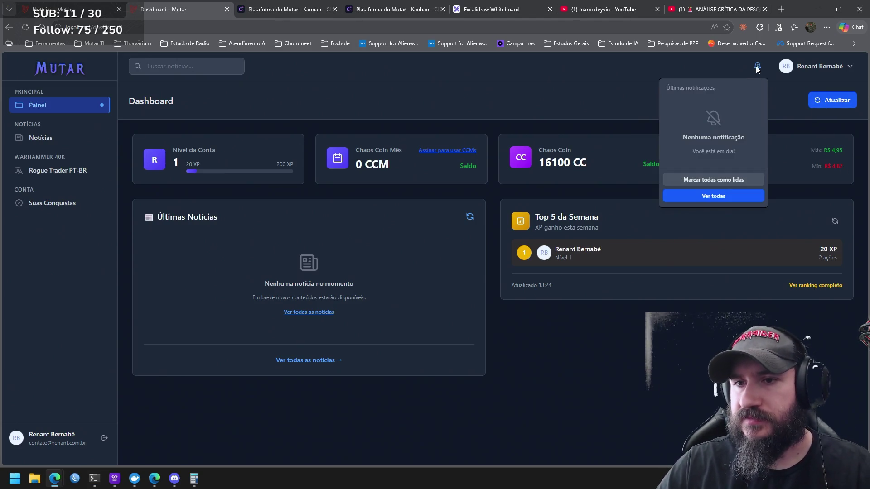
pyautogui.click(756, 66)
pyautogui.click(68, 74)
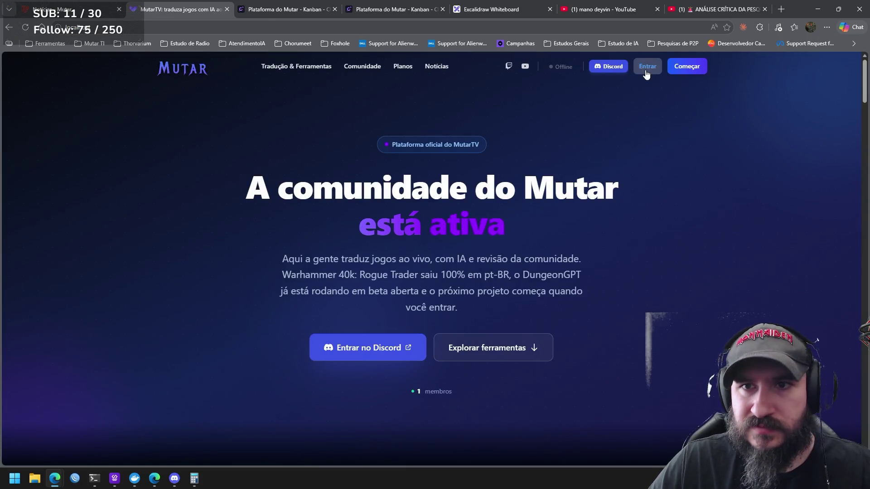
pyautogui.click(648, 67)
pyautogui.rightClick(500, 102)
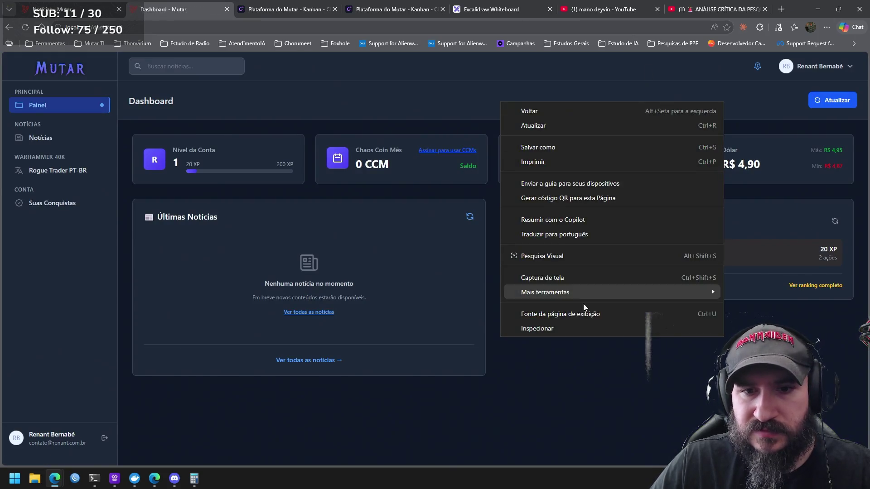
pyautogui.click(567, 327)
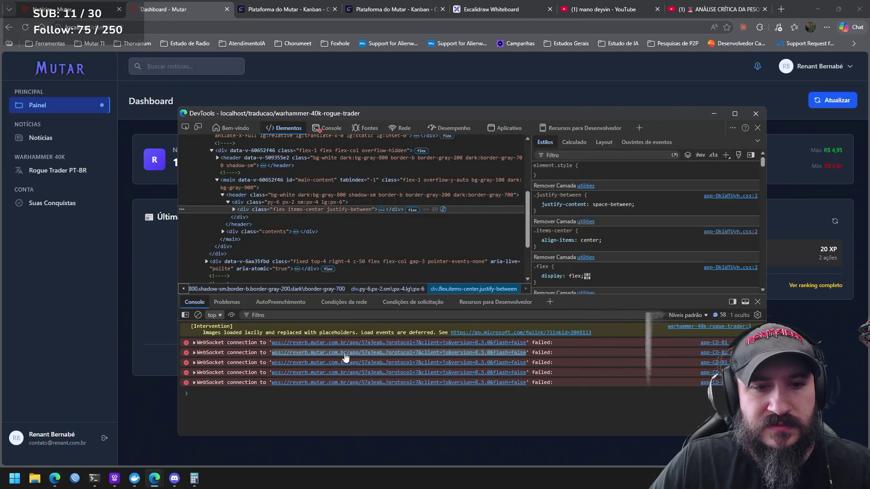
pyautogui.rightClick(572, 342)
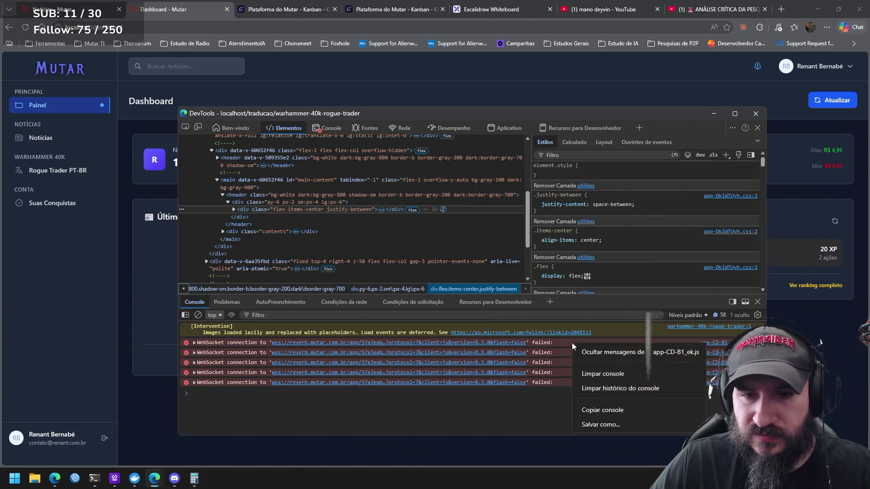
pyautogui.click(616, 410)
pyautogui.click(755, 114)
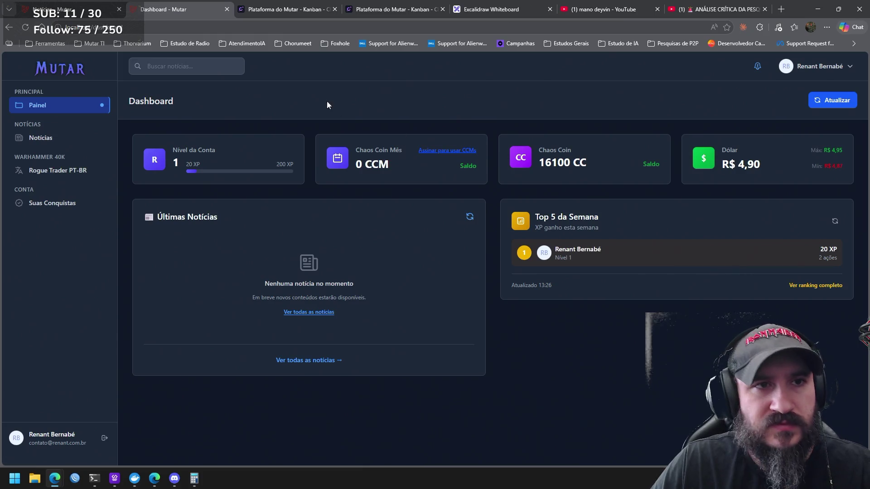
# Close the YouTube channel tab and the ANÁLISE CRÍTICA video tab, returning to Dashboard - Mutar.
pyautogui.click(644, 9)
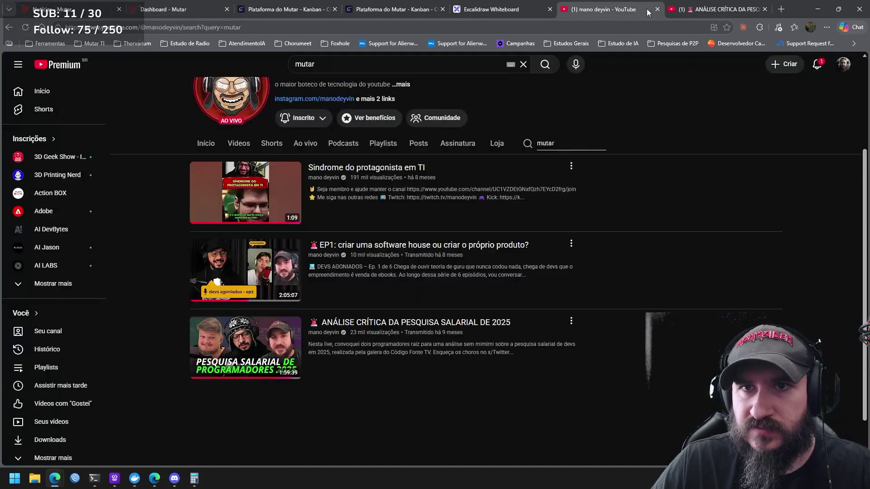
pyautogui.click(657, 10)
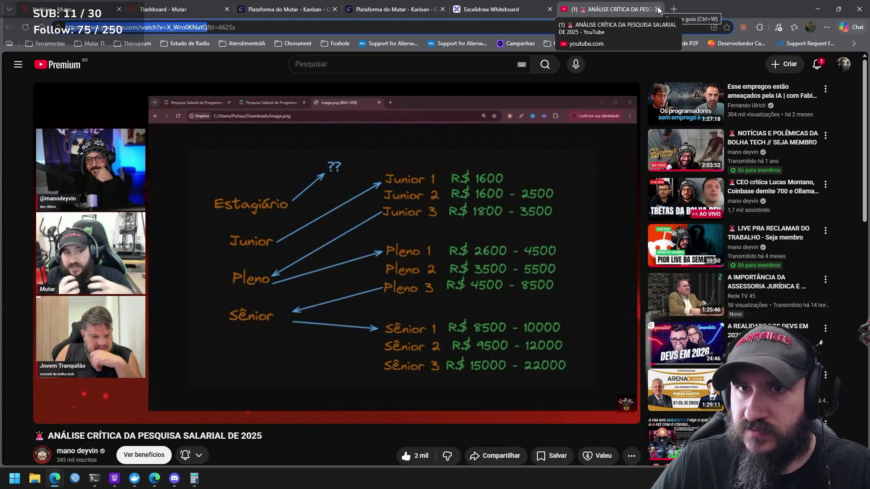
pyautogui.click(658, 10)
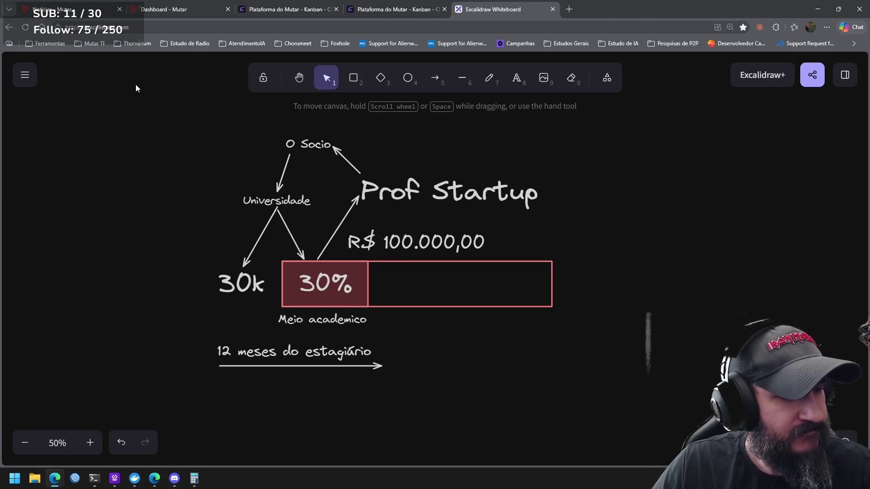
pyautogui.click(200, 10)
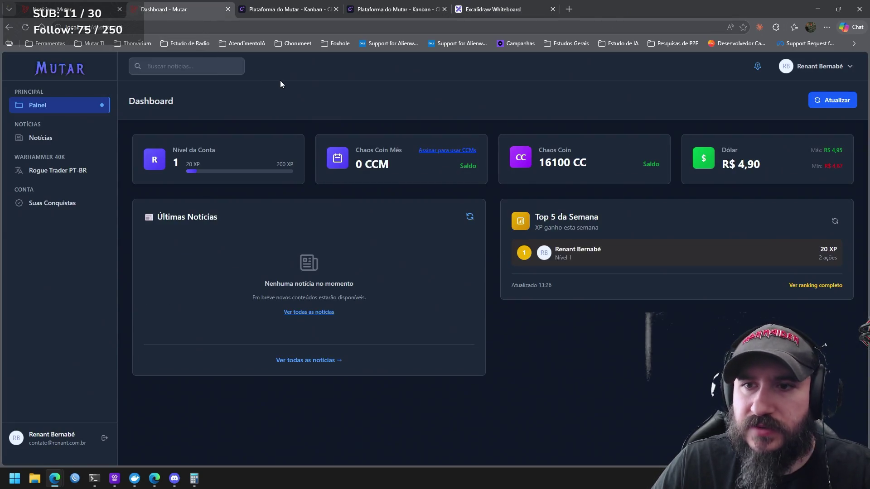
# Open the Rogue Trader page, reload it with F5, and return to the Dashboard.
pyautogui.click(41, 137)
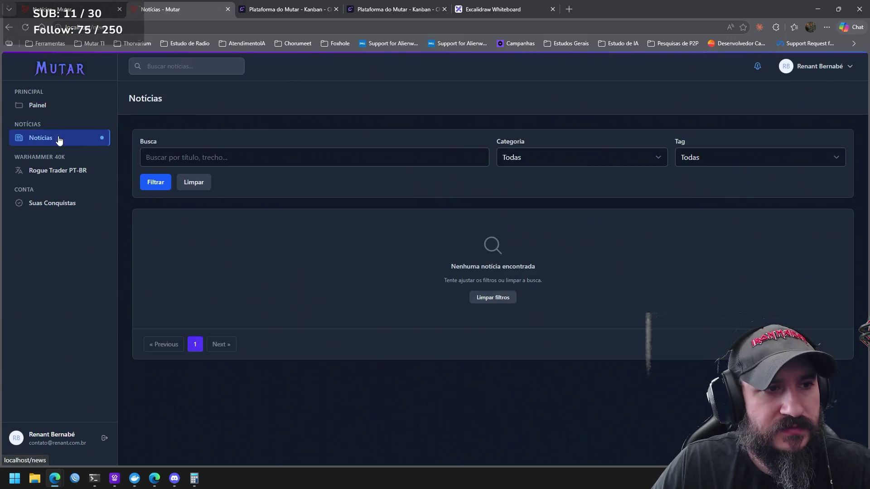
pyautogui.click(76, 176)
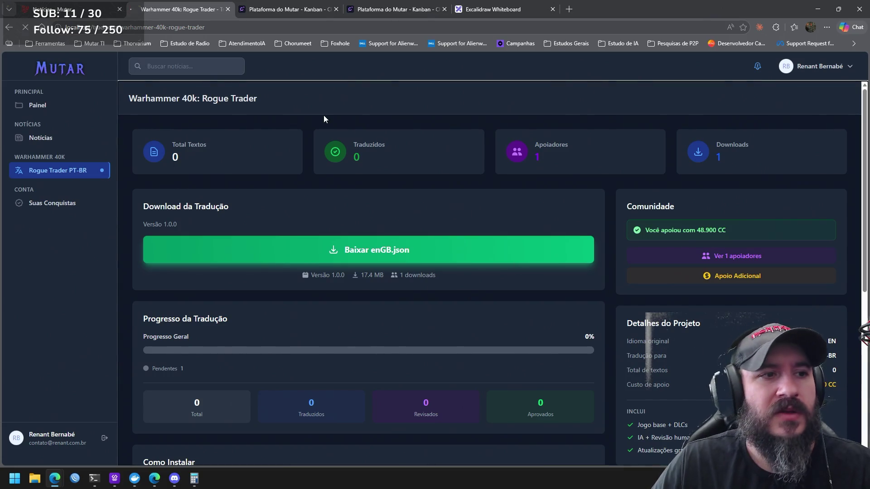
pyautogui.press('F5')
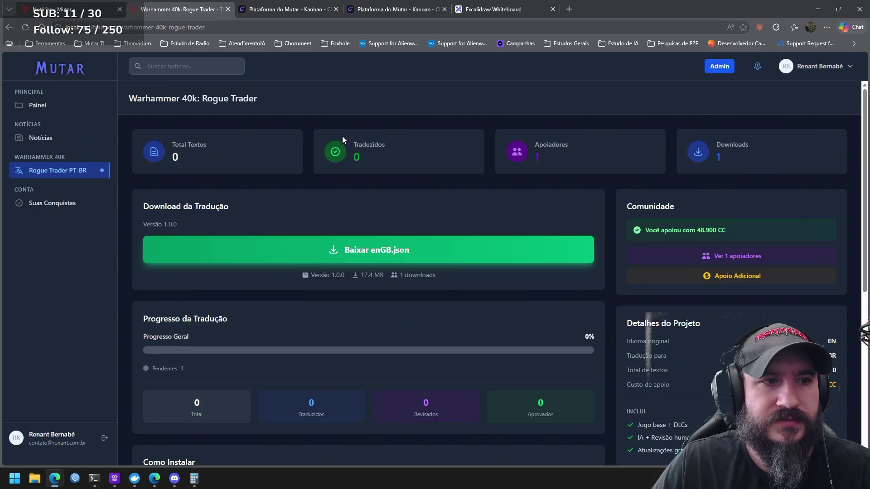
pyautogui.click(46, 106)
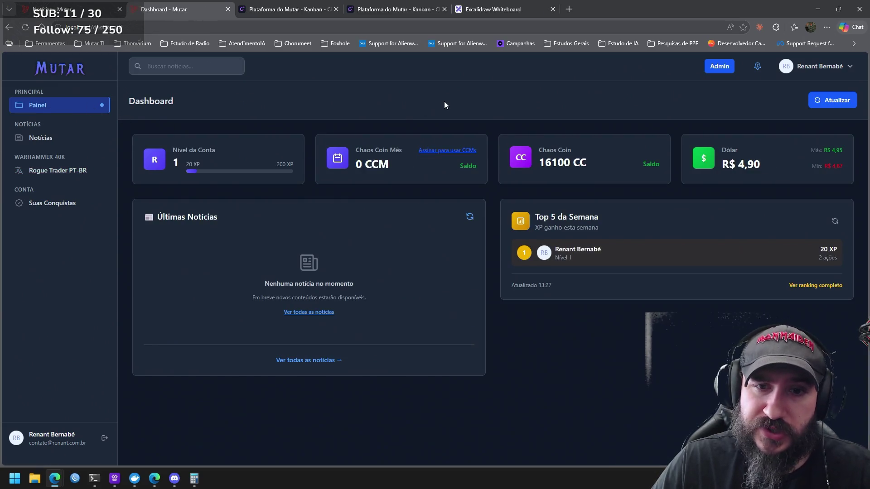
# Sign out via the profile menu's Sair and log back in with GitHub.
pyautogui.click(820, 63)
pyautogui.click(793, 126)
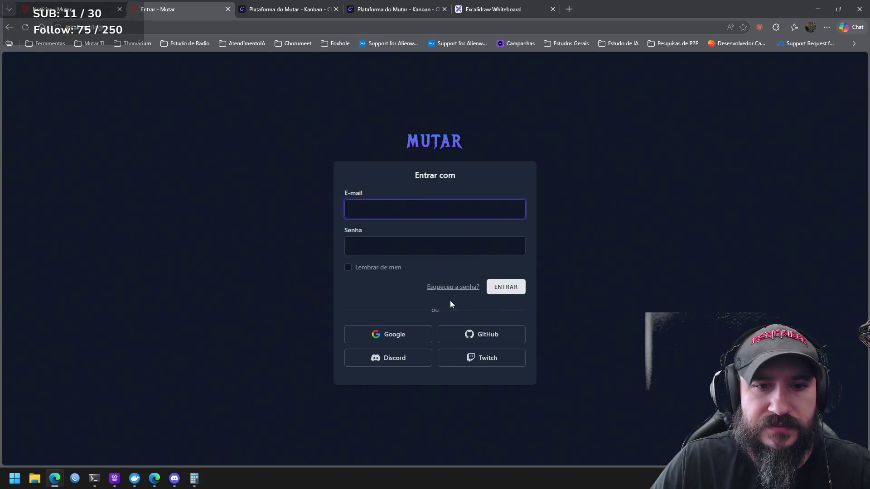
pyautogui.click(477, 336)
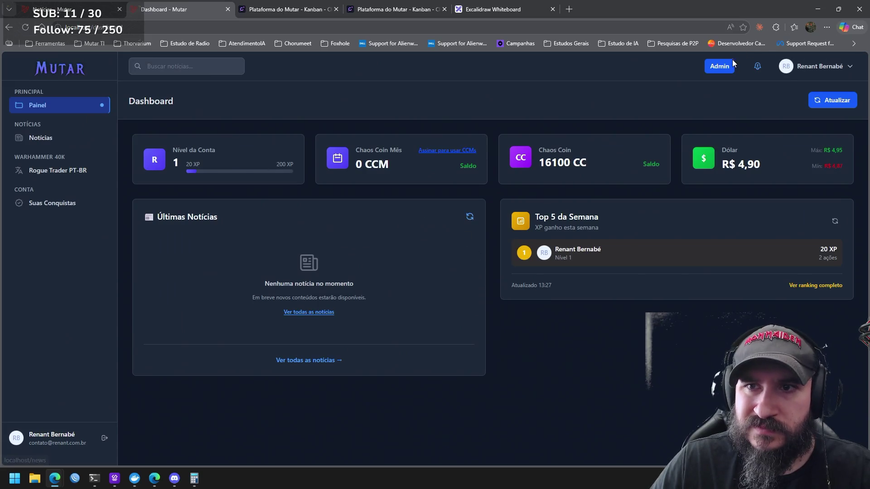
# Enter the admin area and browse the users, roles, invitations, news, tags, AI gallery and RSS pages.
pyautogui.click(720, 67)
pyautogui.click(43, 170)
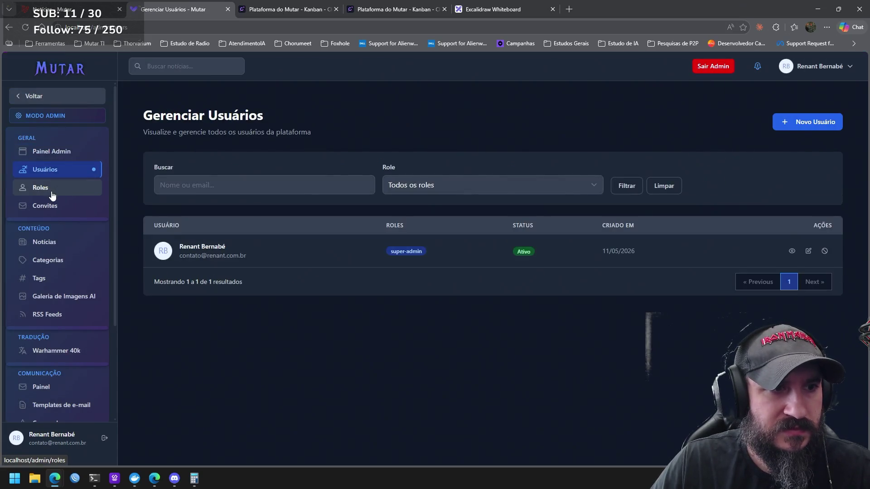
pyautogui.click(52, 189)
pyautogui.click(55, 210)
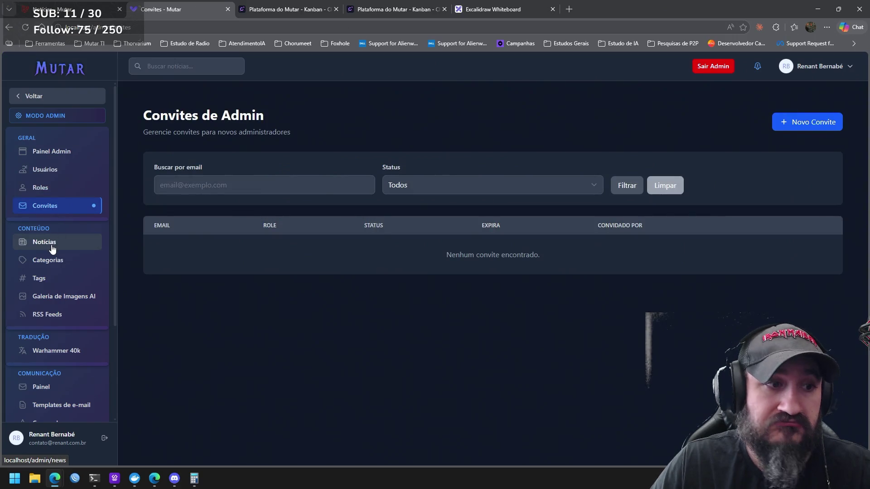
pyautogui.click(55, 242)
pyautogui.click(55, 261)
pyautogui.click(55, 280)
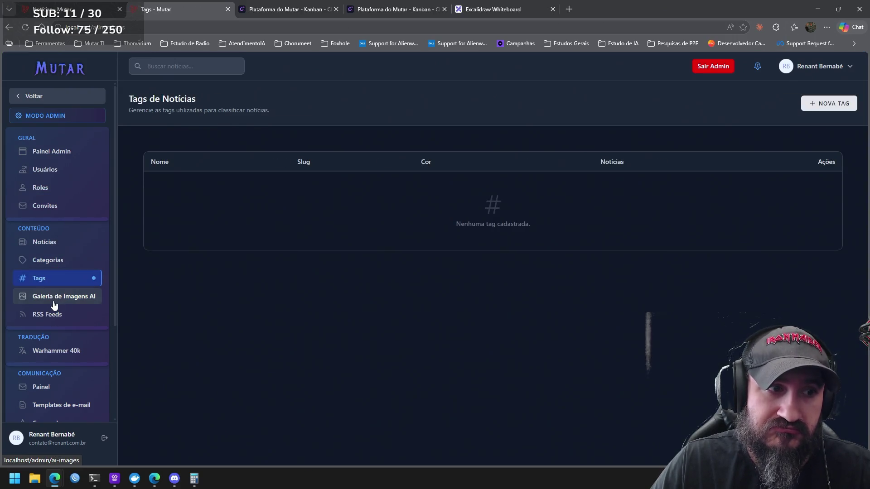
pyautogui.click(55, 300)
pyautogui.click(56, 316)
pyautogui.click(56, 351)
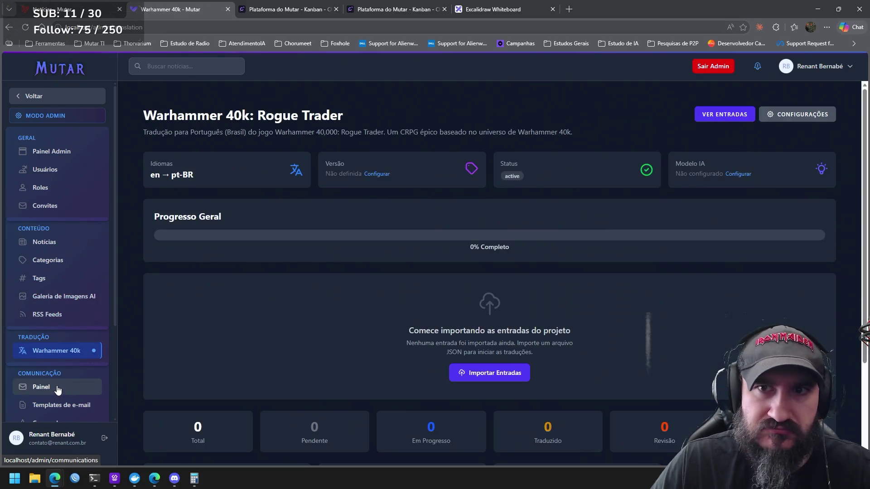
# Review the communications overview, e-mail templates and campaigns admin pages.
pyautogui.click(58, 387)
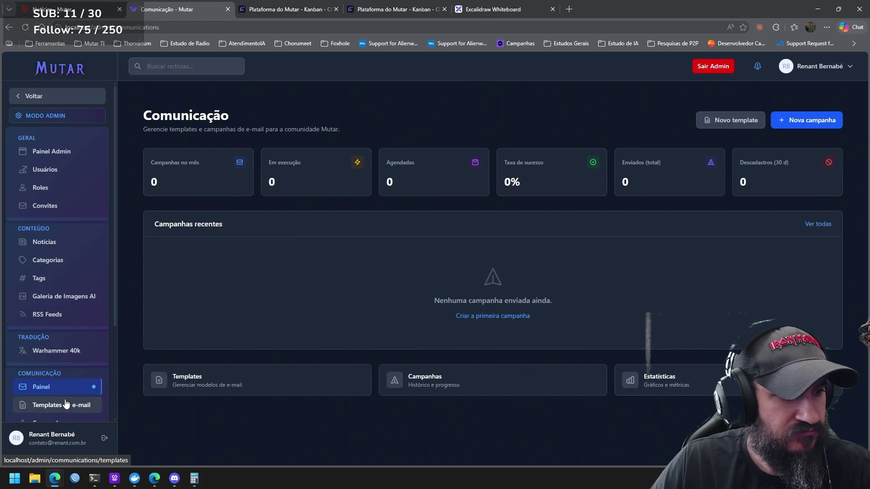
pyautogui.click(67, 405)
pyautogui.scroll(-3, 69, 363)
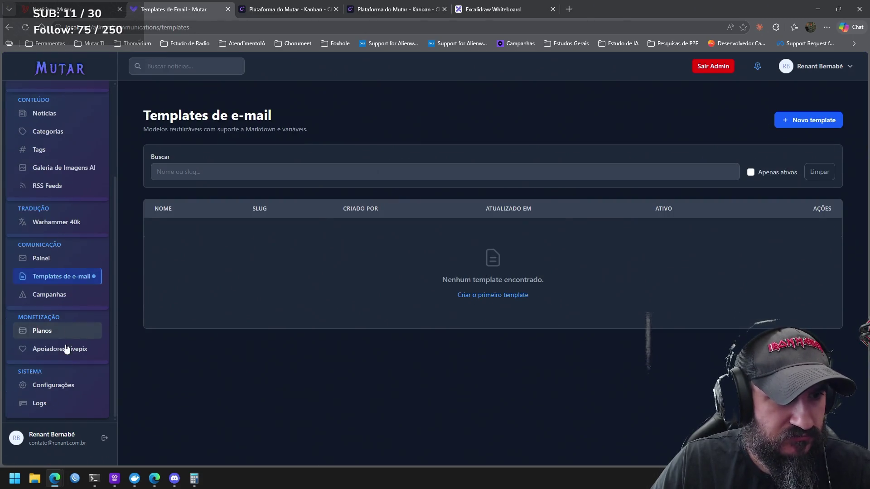
pyautogui.click(72, 295)
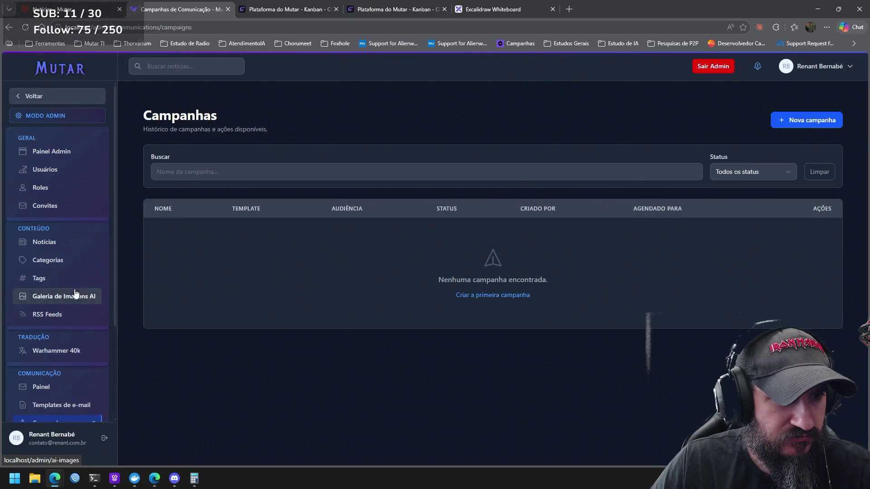
# Look through the subscription plans, Livepix supporters and system settings pages.
pyautogui.scroll(-1, 90, 303)
pyautogui.scroll(-2, 90, 303)
pyautogui.click(74, 332)
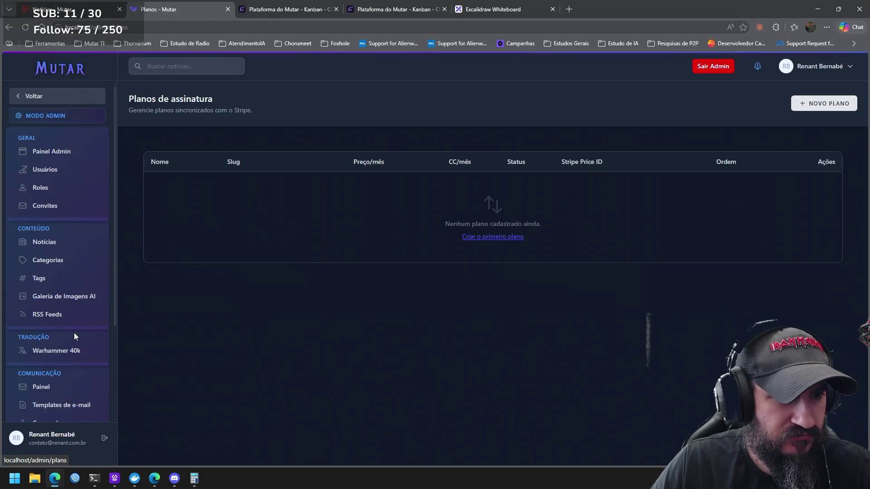
pyautogui.scroll(-2, 73, 322)
pyautogui.scroll(-1, 77, 363)
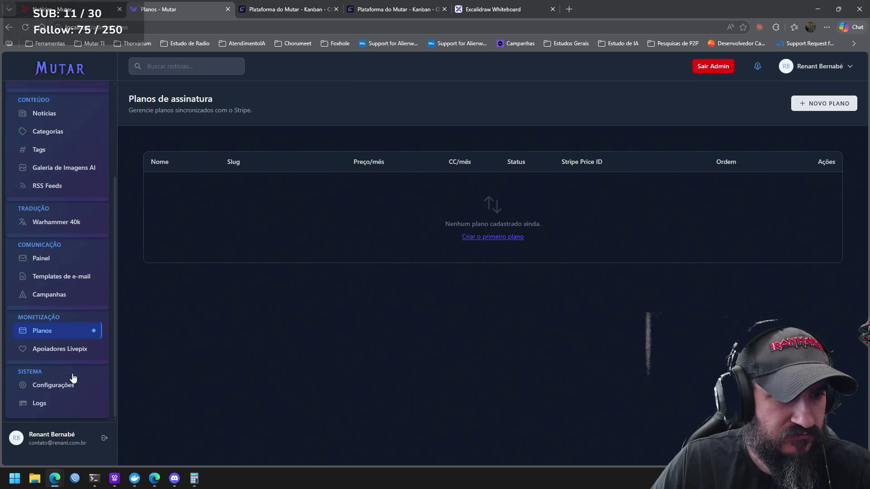
pyautogui.click(77, 350)
pyautogui.scroll(-3, 77, 351)
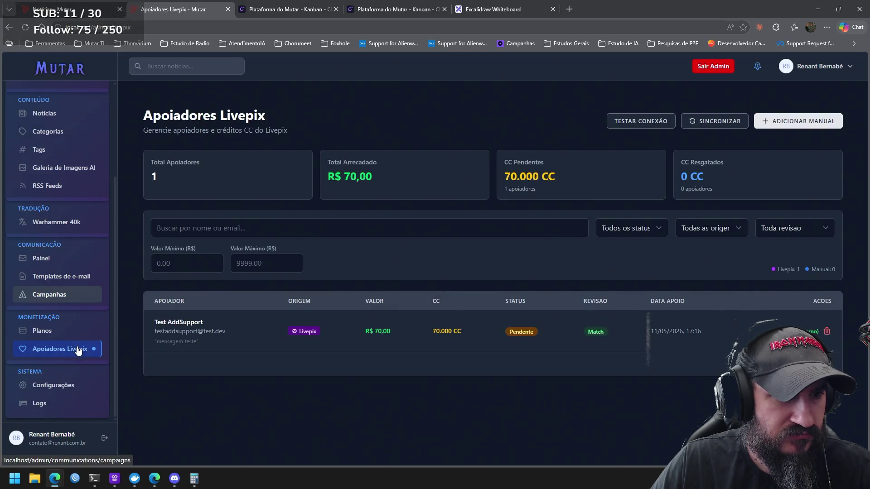
pyautogui.click(68, 388)
# Return via Planos to Apoiadores Livepix, showing one pending supporter worth 70.000 CC.
pyautogui.scroll(-2, 68, 385)
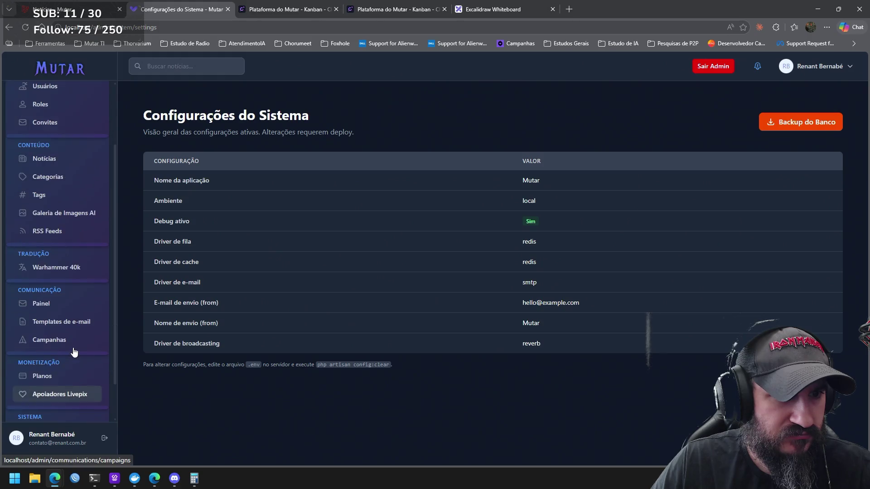
pyautogui.click(79, 376)
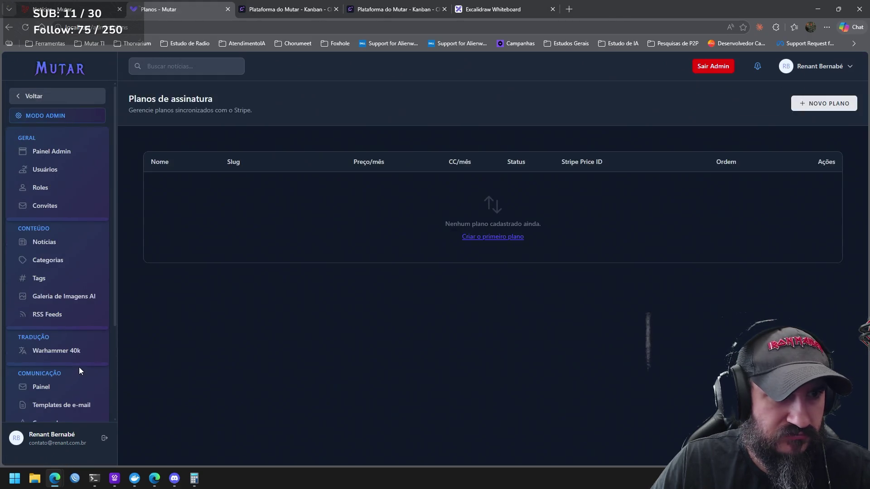
pyautogui.scroll(-3, 78, 368)
pyautogui.click(85, 353)
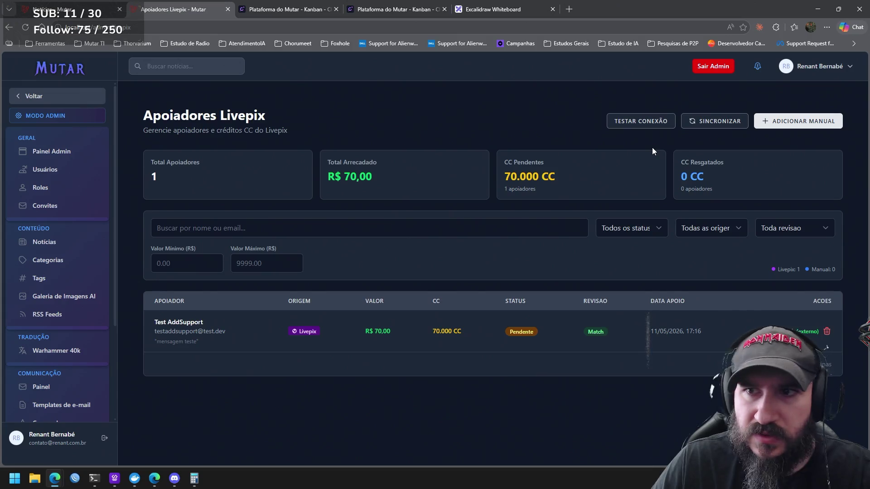
# Add manual supporter 'Mutar' with a contact e-mail and value 15, redeem its 15.000 CC, then view the home page.
pyautogui.click(794, 121)
pyautogui.write('Mutar')
pyautogui.press('Return')
pyautogui.press('Tab')
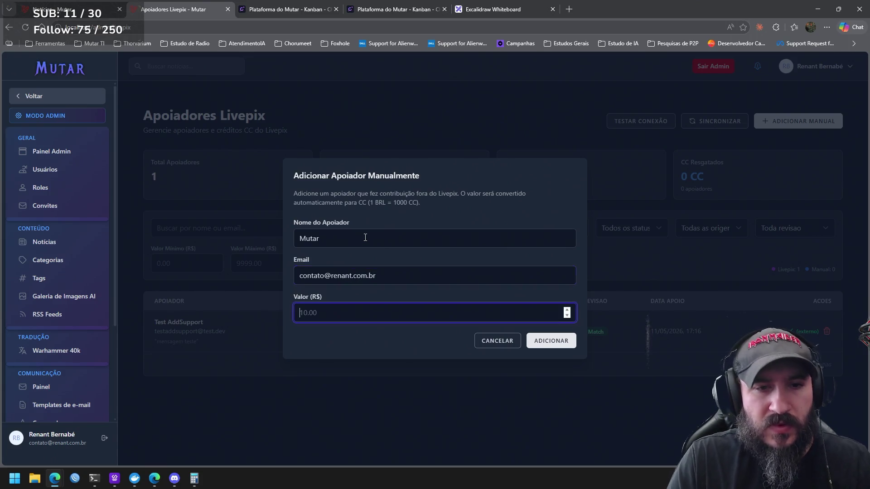
pyautogui.write('15')
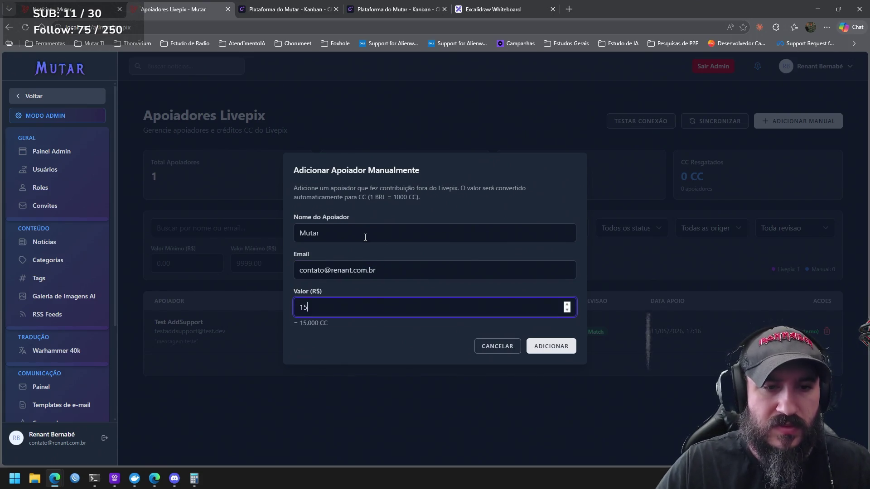
pyautogui.click(551, 347)
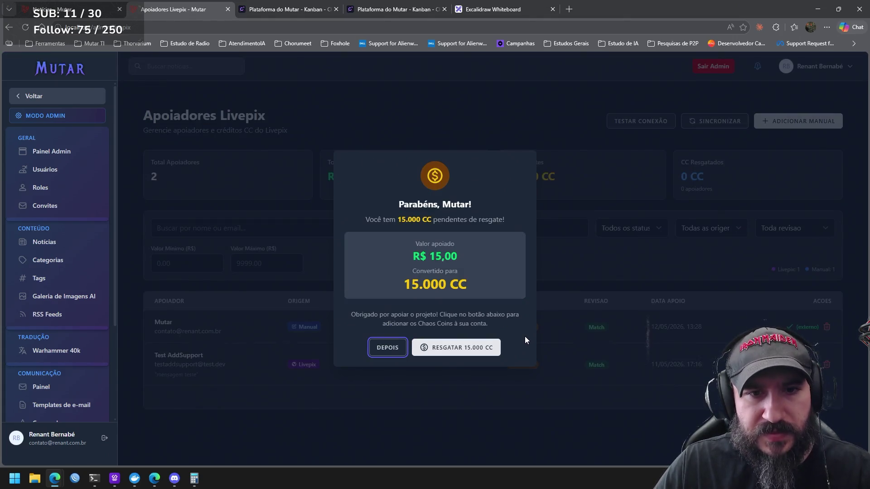
pyautogui.click(457, 349)
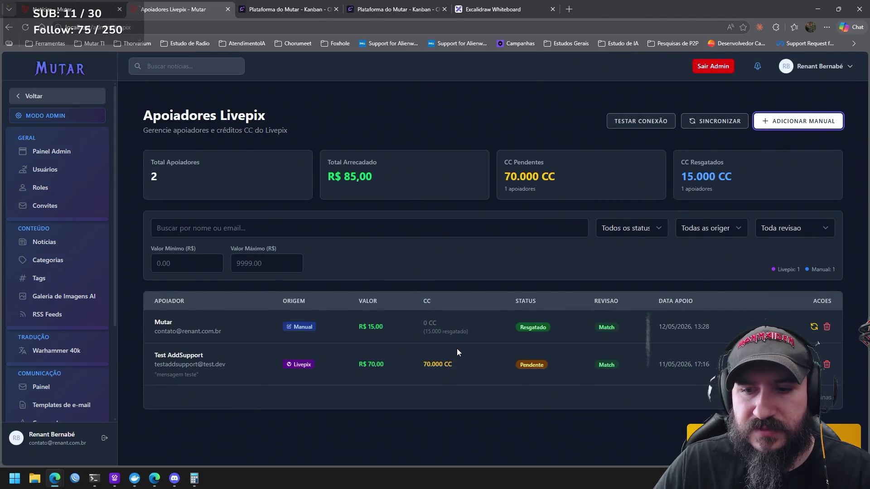
pyautogui.click(44, 69)
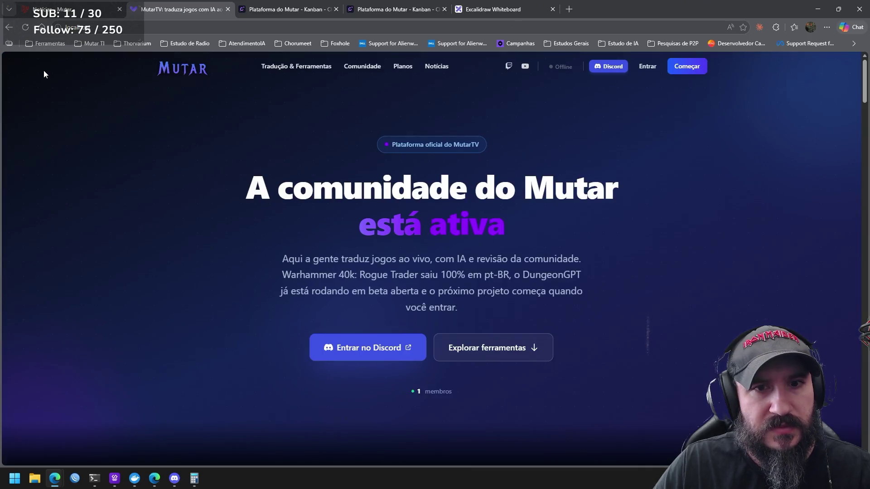
# Exit admin mode from the dashboard and check the news and Rogue Trader PT-BR pages.
pyautogui.click(647, 68)
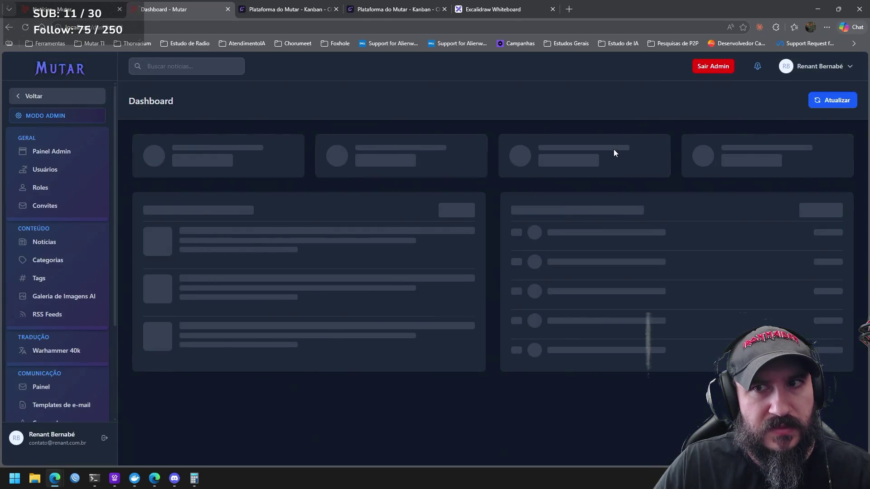
pyautogui.click(49, 90)
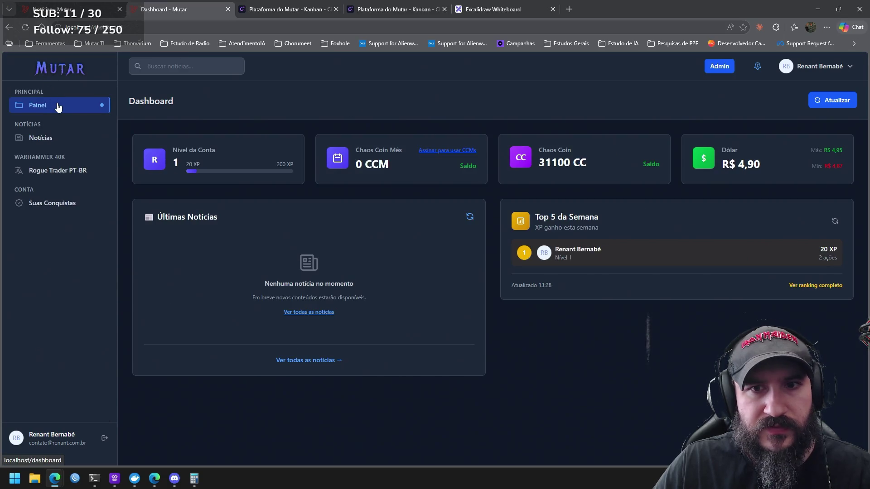
pyautogui.click(60, 140)
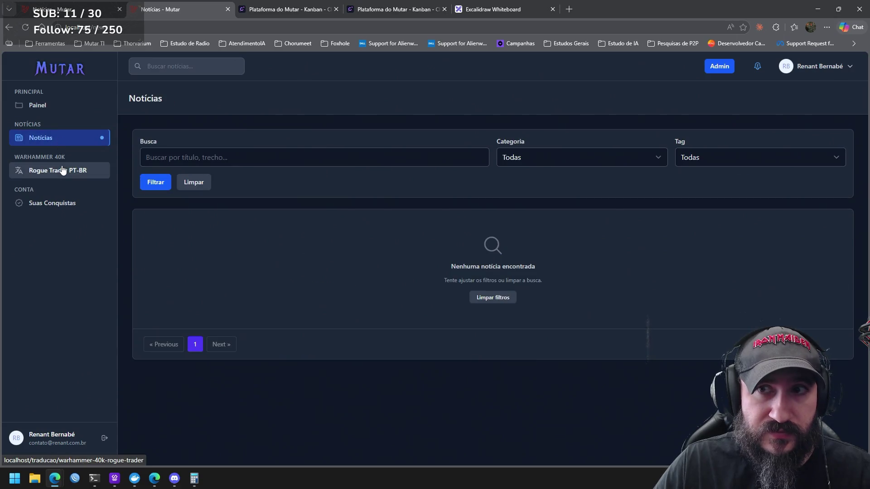
pyautogui.click(63, 171)
pyautogui.click(58, 140)
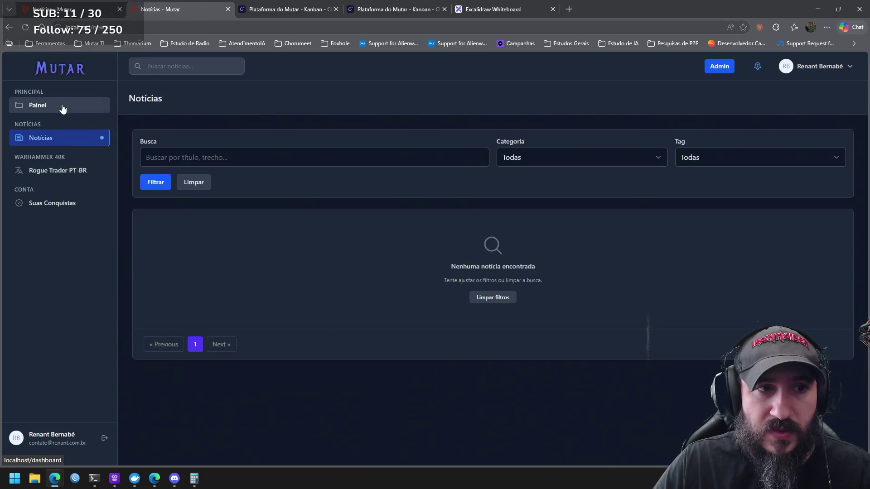
pyautogui.click(62, 107)
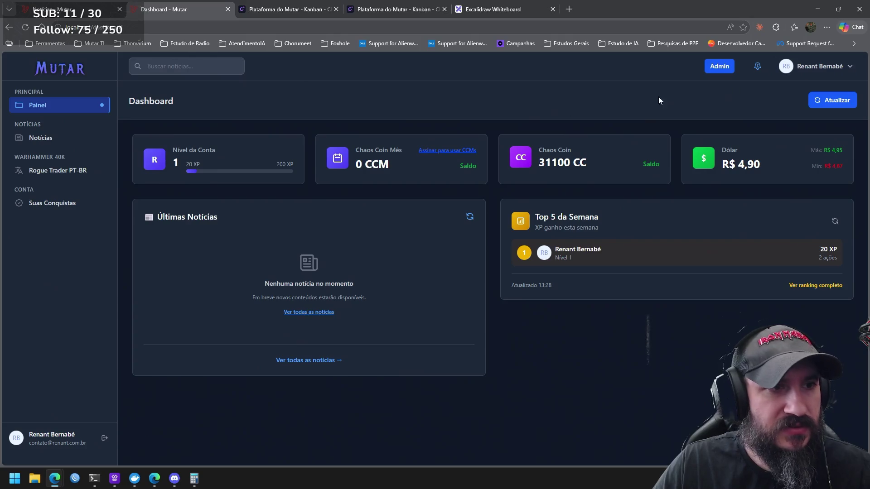
# Revisit news and Rogue Trader PT-BR, end on the dashboard showing 31100 CC, then switch to the terminal.
pyautogui.click(61, 142)
pyautogui.click(67, 175)
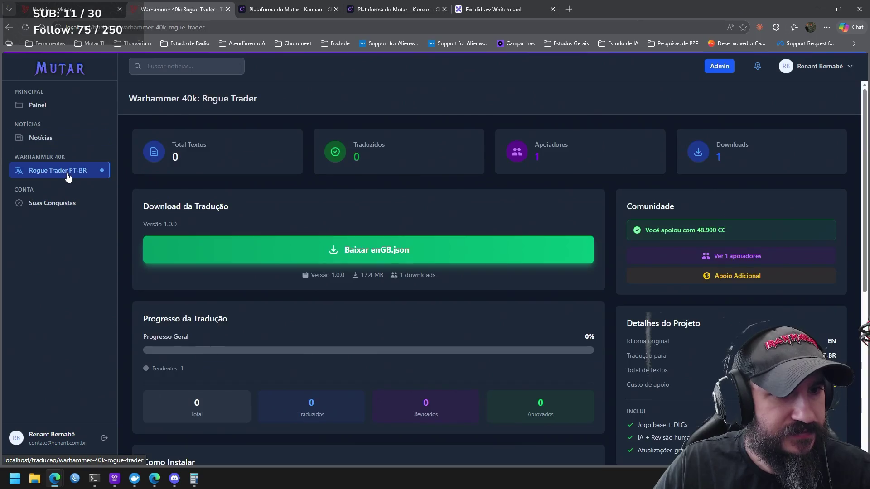
pyautogui.click(73, 141)
pyautogui.click(76, 109)
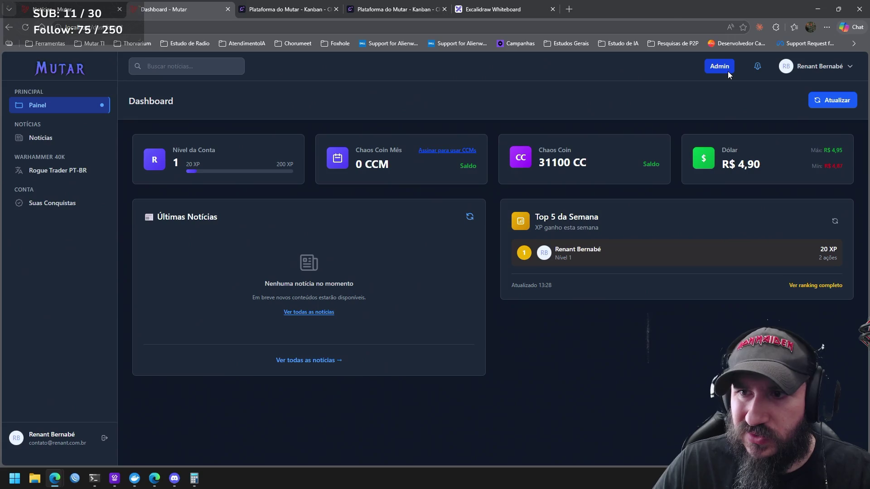
pyautogui.hotkey('alt', 'Tab')
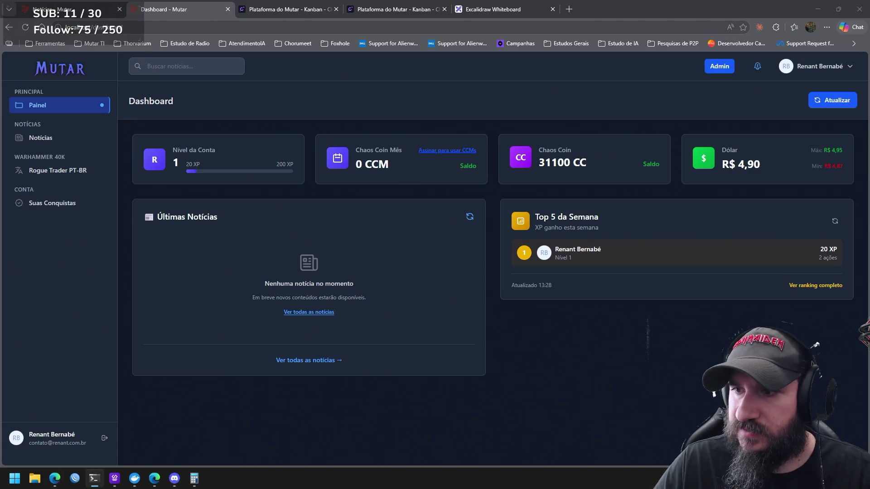
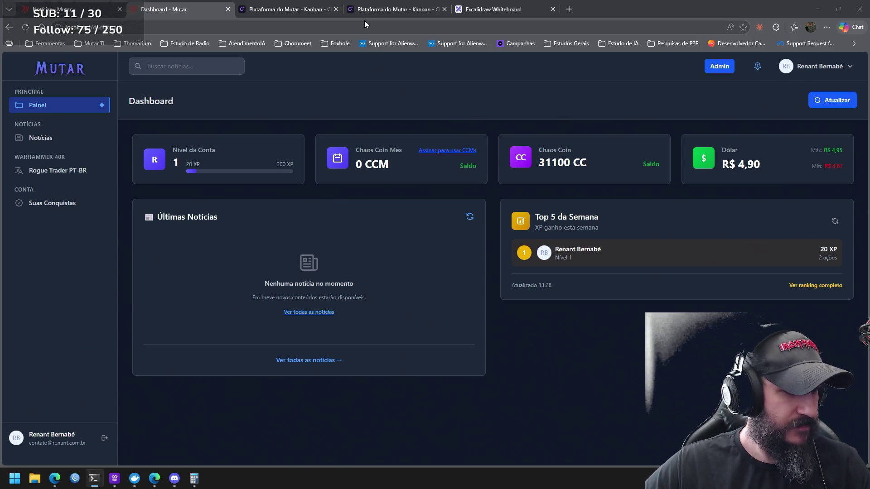
# Focus the Mutar dashboard so Top 5 da Semana refreshes to 13:30, still one player at 20 XP.
pyautogui.click(504, 107)
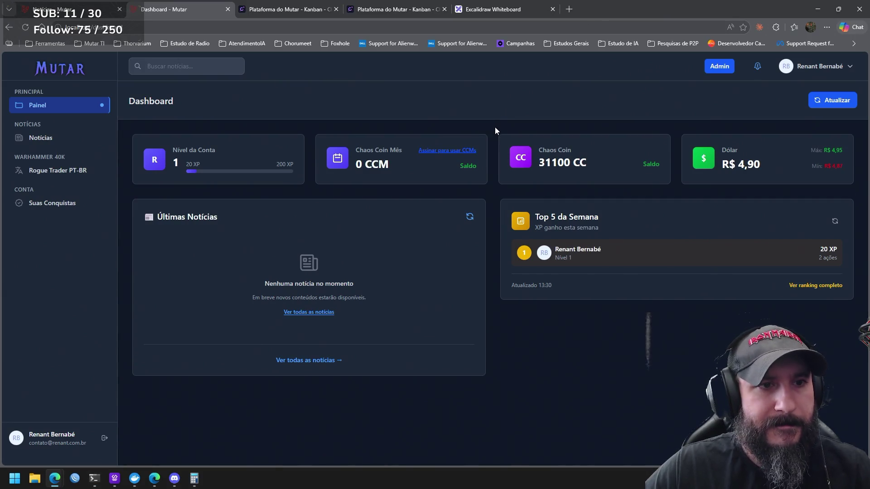